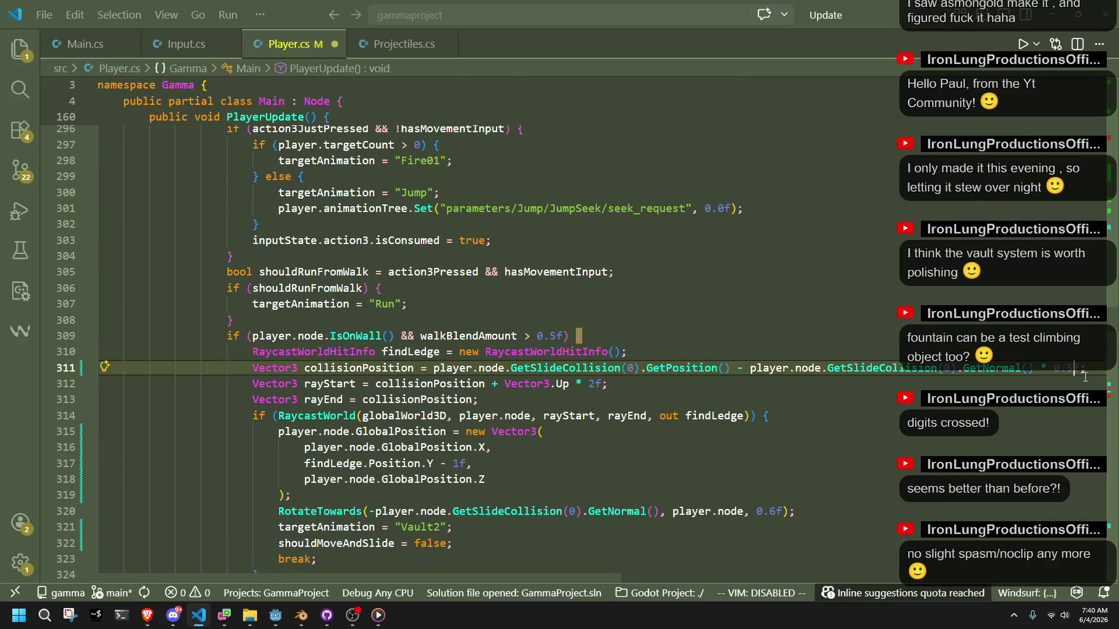
- Launch the Godot game project from VS Code for a playtest
key("alt+Tab")
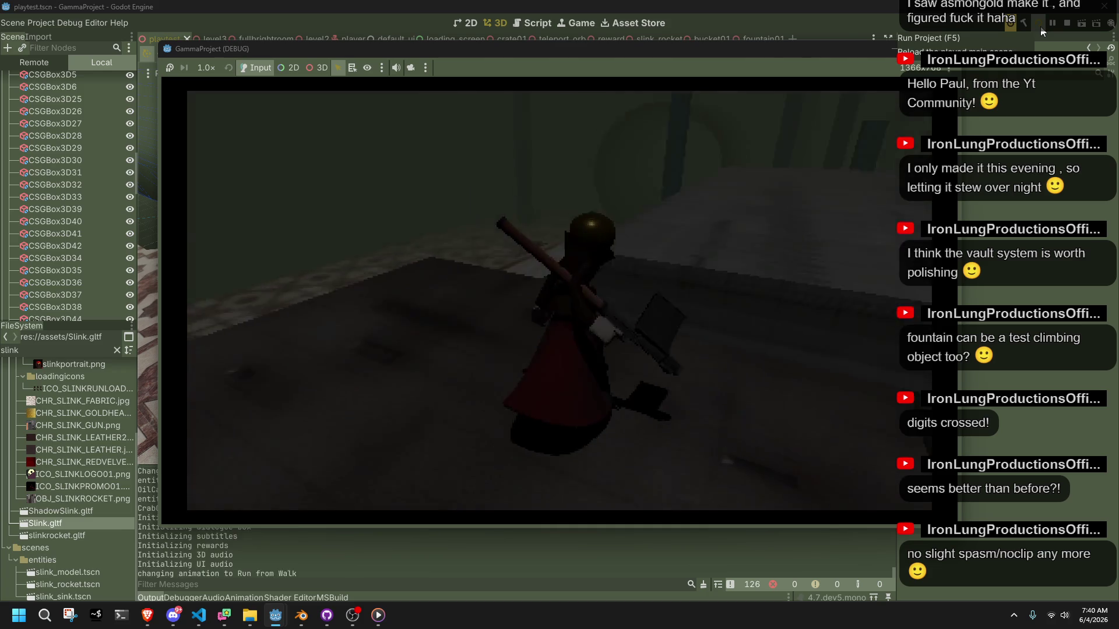
- Walk Slink into the stepped ledge to trigger the Vault2 vault, then stop the game
key("space")
key("w")
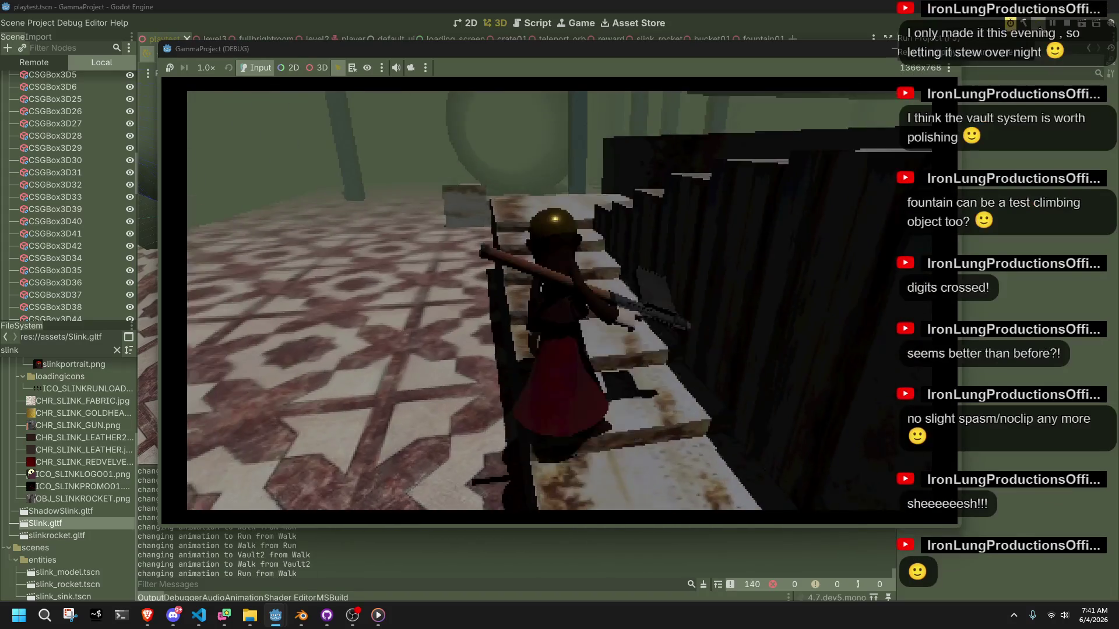
key("F8")
- Change the collisionPosition offset on line 311 of Player.cs to 0.1f and save
key("alt+Tab")
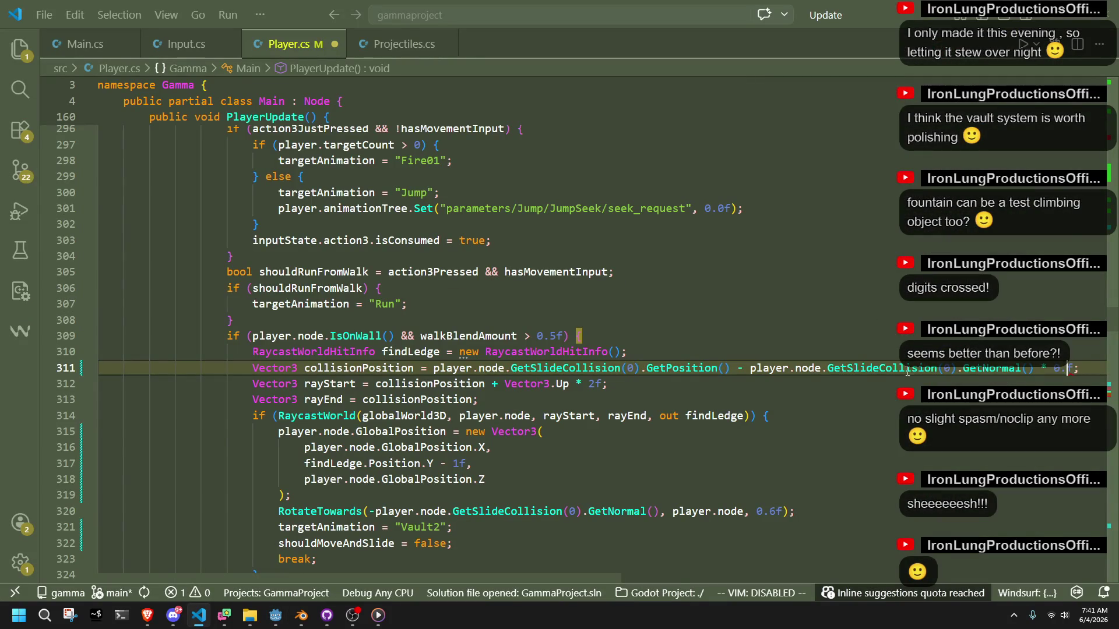
type("1")
key("ctrl+s")
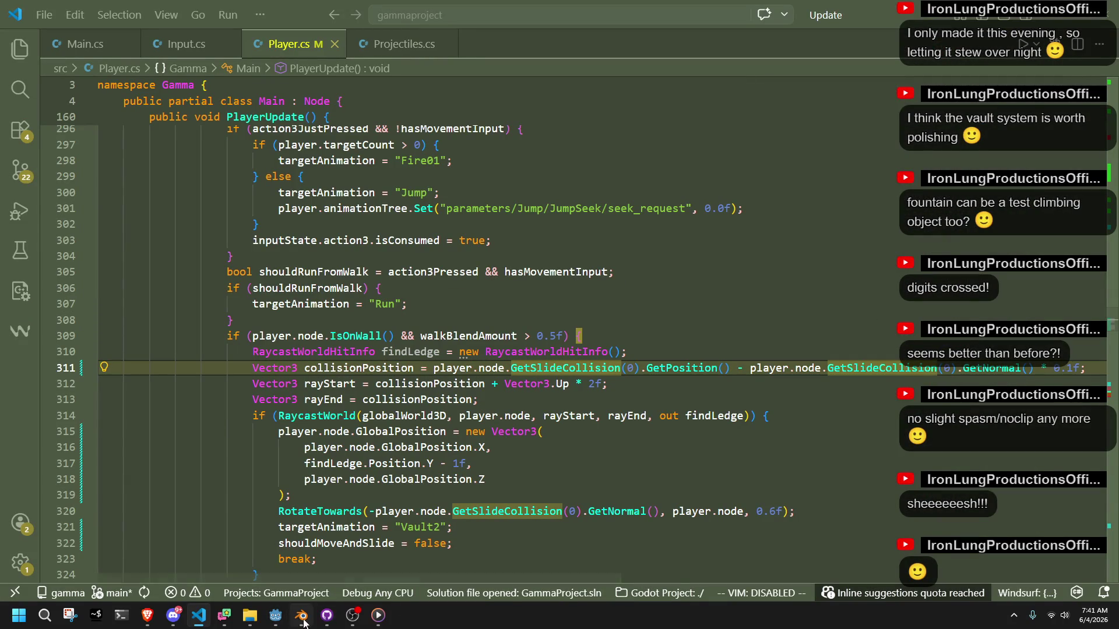
- Switch from the Godot editor over to Blender via the taskbar
left_click(285, 622)
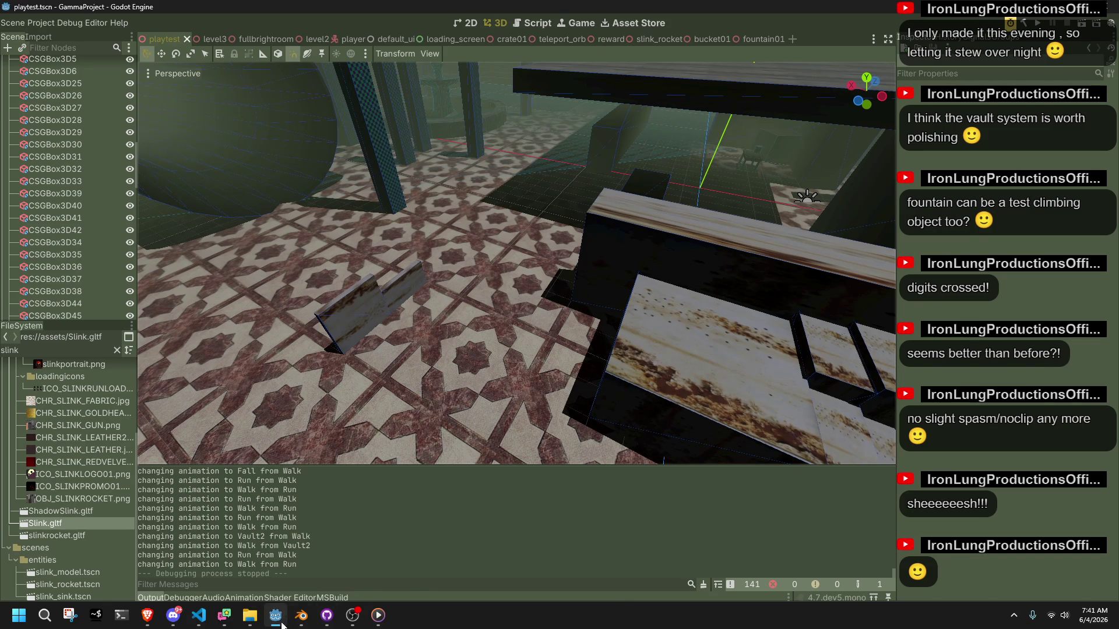
left_click(281, 625)
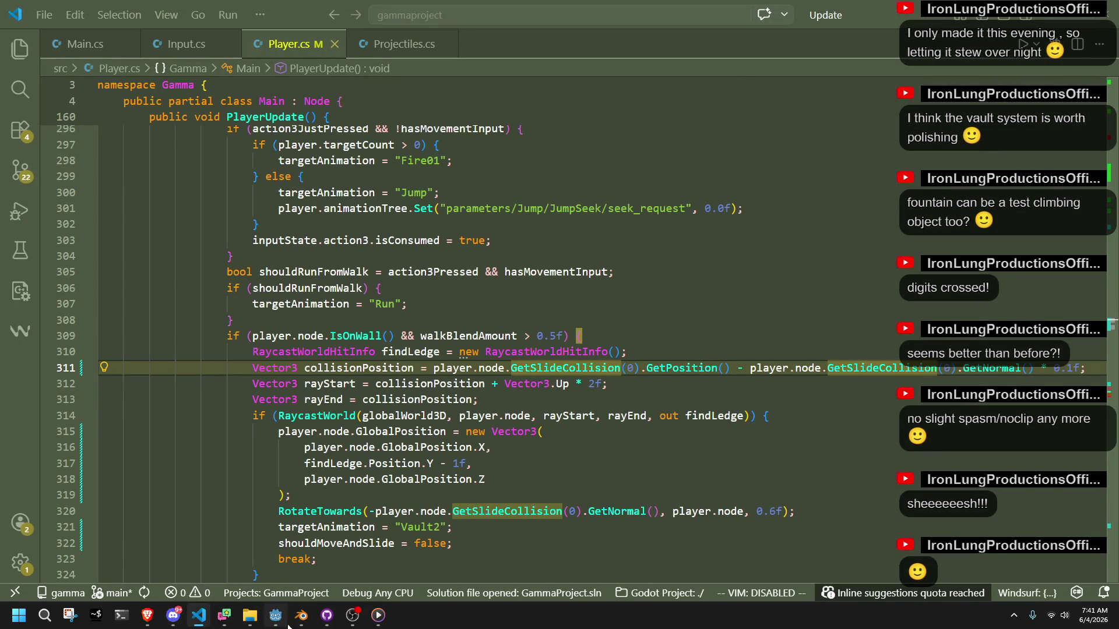
left_click(296, 625)
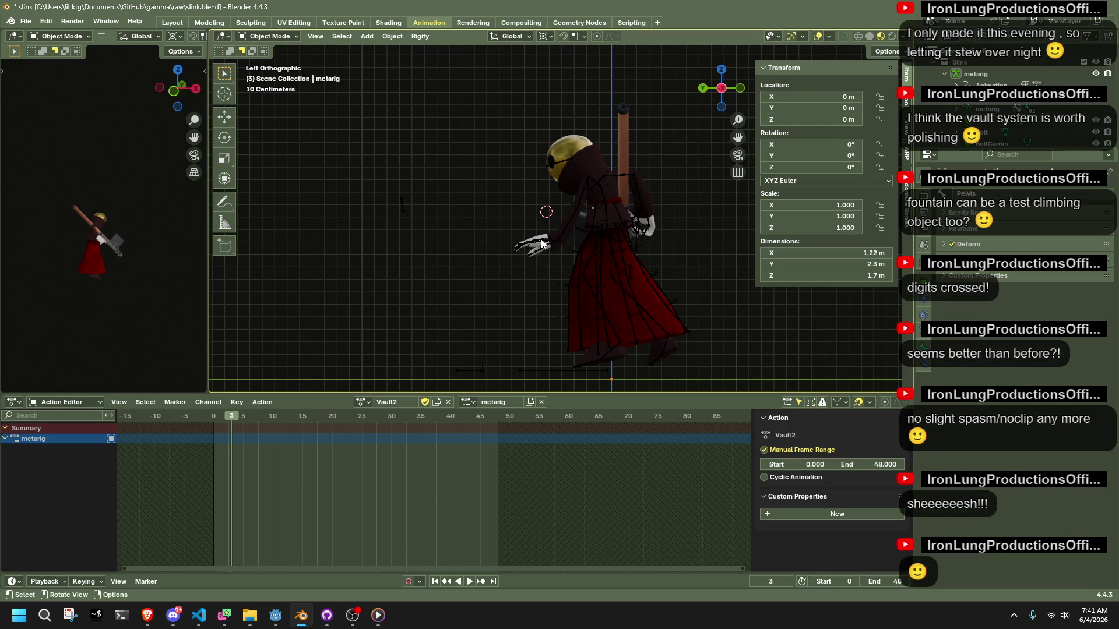
- Select the metarig, preview Vault2 around frames 24 and 48, and enter Pose Mode
left_click(540, 242)
mouse_move(378, 416)
left_mouse_down()
mouse_move(225, 421)
mouse_move(478, 476)
mouse_move(489, 483)
mouse_move(434, 496)
mouse_move(491, 509)
mouse_move(462, 513)
mouse_move(476, 512)
left_mouse_up()
left_click(271, 36)
left_click(271, 74)
mouse_move(465, 433)
left_mouse_down()
mouse_move(464, 421)
mouse_move(498, 434)
mouse_move(463, 432)
left_mouse_up()
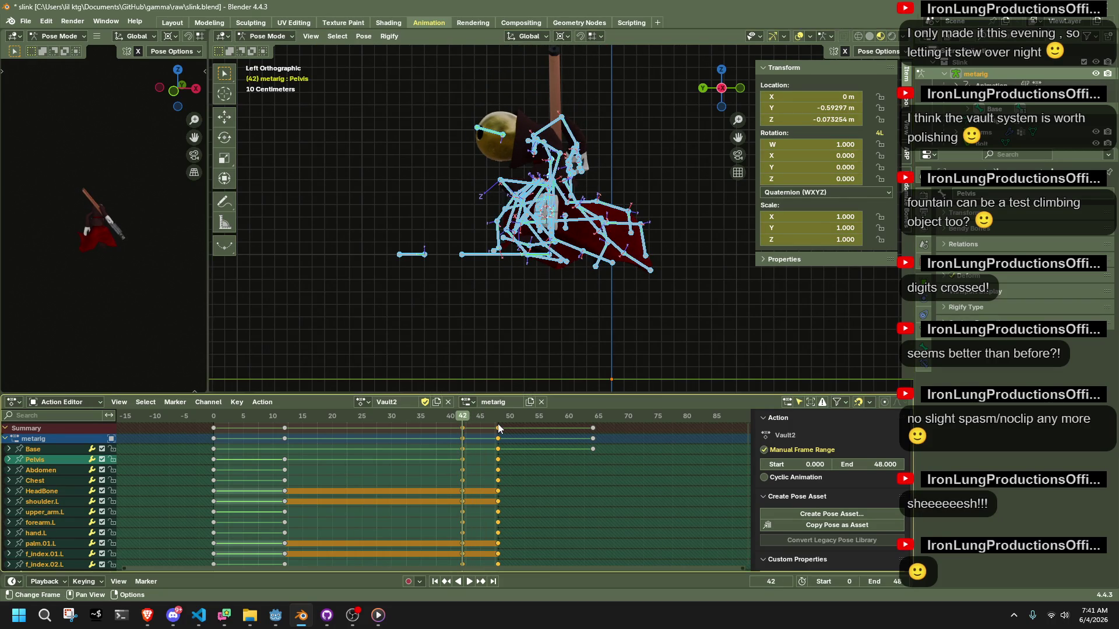
- At frame 48, select the Base bone, try a Y-axis move, and undo it
left_click(498, 424)
left_click(498, 425)
left_click(463, 256)
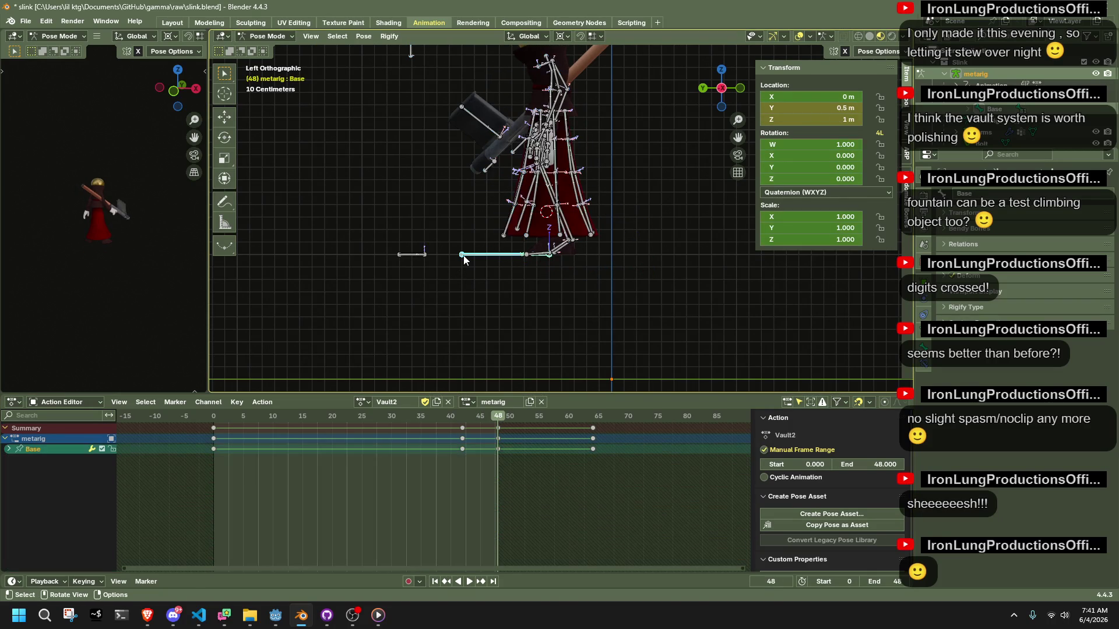
key("g")
key("y")
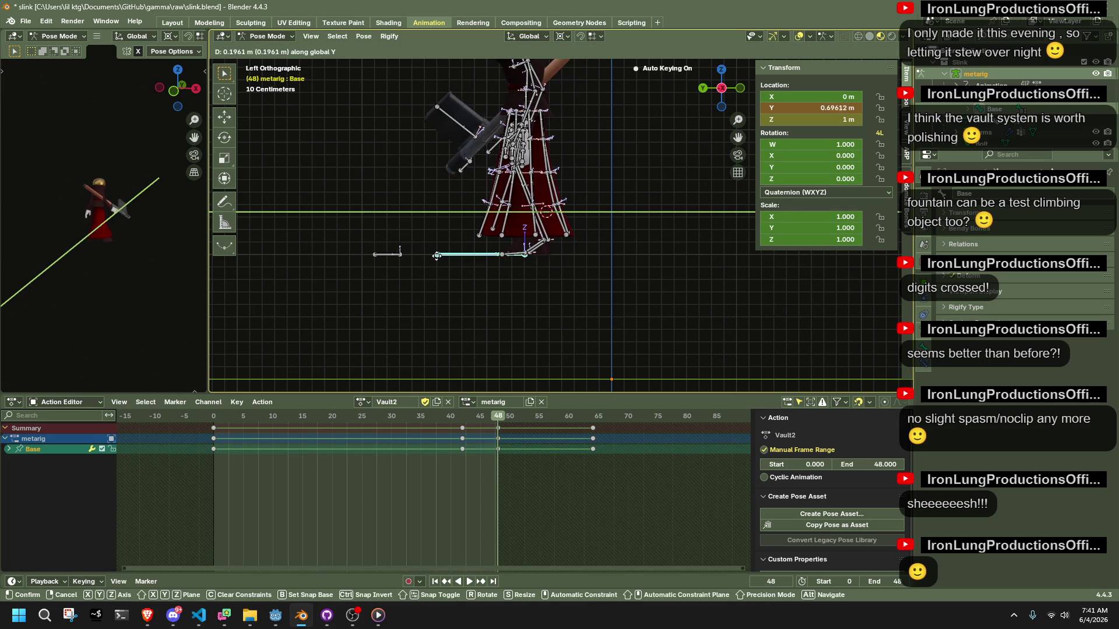
left_click(435, 260)
key("ctrl+z")
scroll(477, 256, "down", 8)
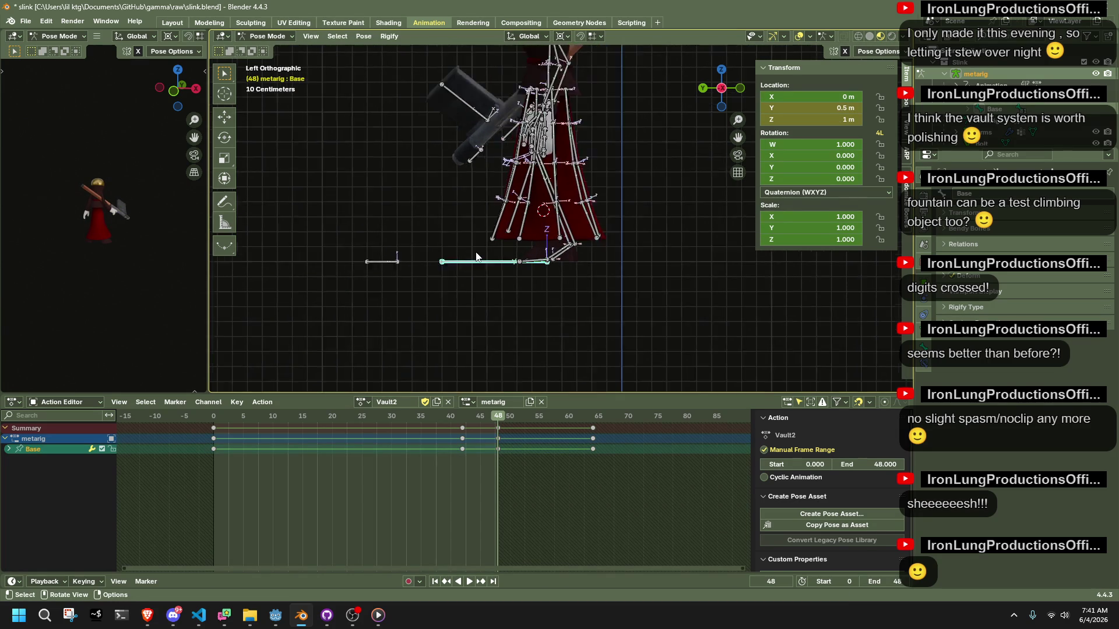
scroll(517, 243, "up", 3)
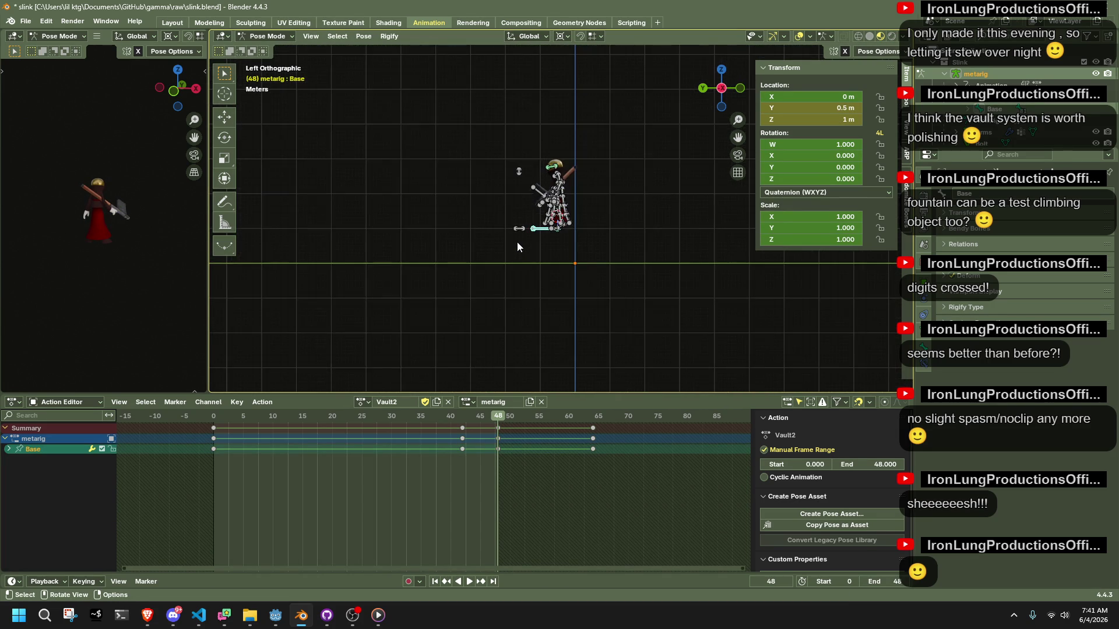
- Move the Base bone along Y again and set its Location Y to 1 m
key("g")
key("y")
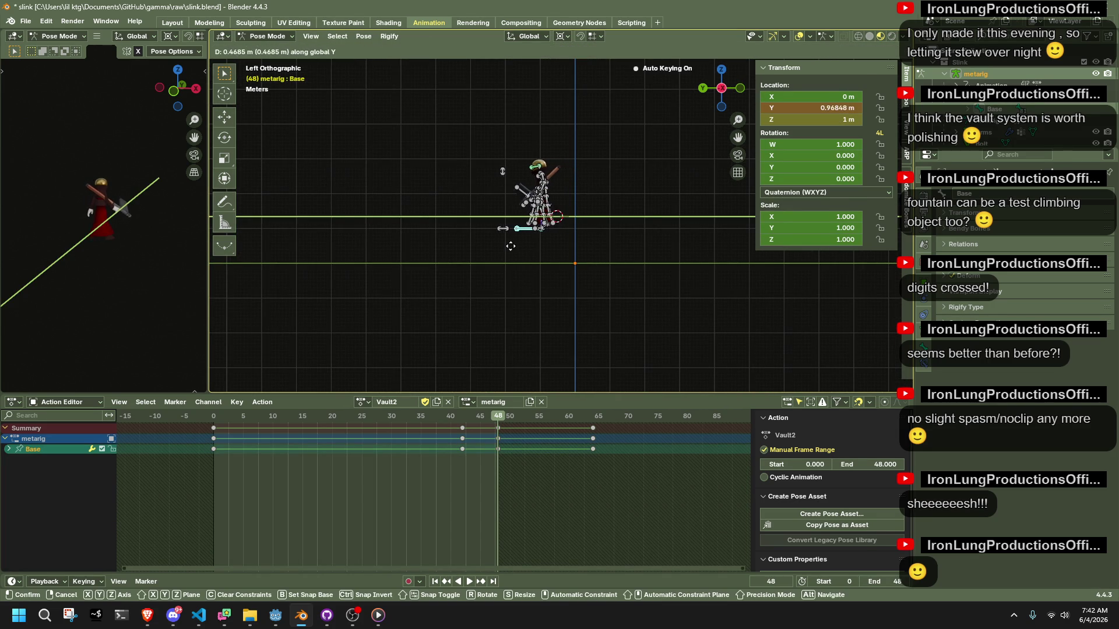
left_click(510, 250)
double_click(839, 108)
type("1")
key("Return")
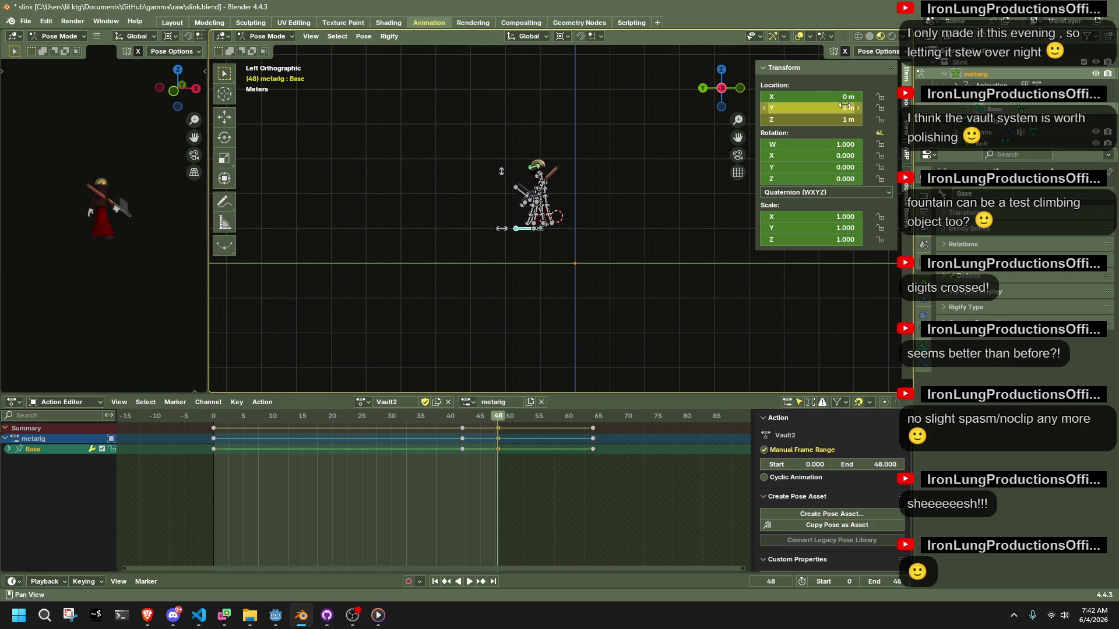
left_click(624, 261)
- Play back the Vault2 animation to frame 48 and save slink.blend
key("space")
key("ctrl+s")
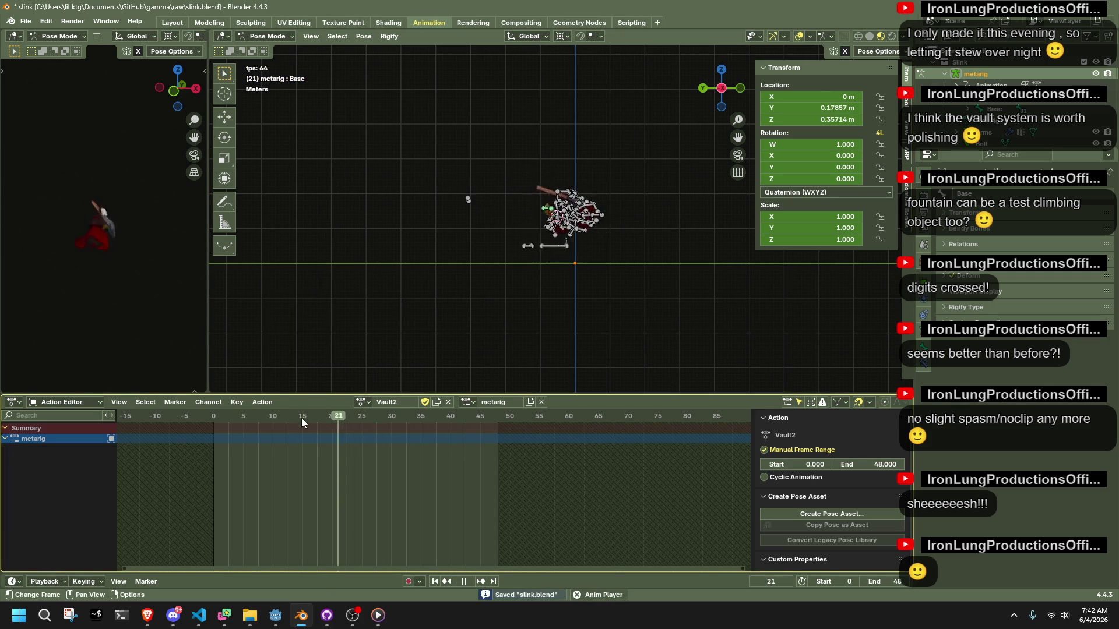
key("Escape")
key("space")
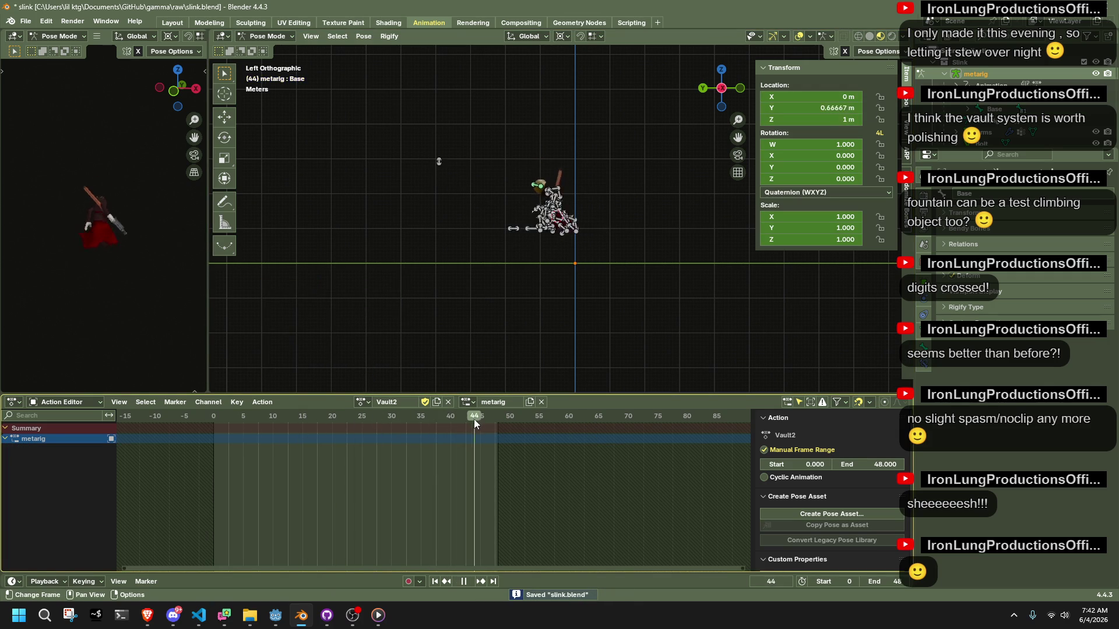
key("space")
key("ctrl+s")
- Export the rig as glTF 2.0 from the Quick Favorites list
key("F3")
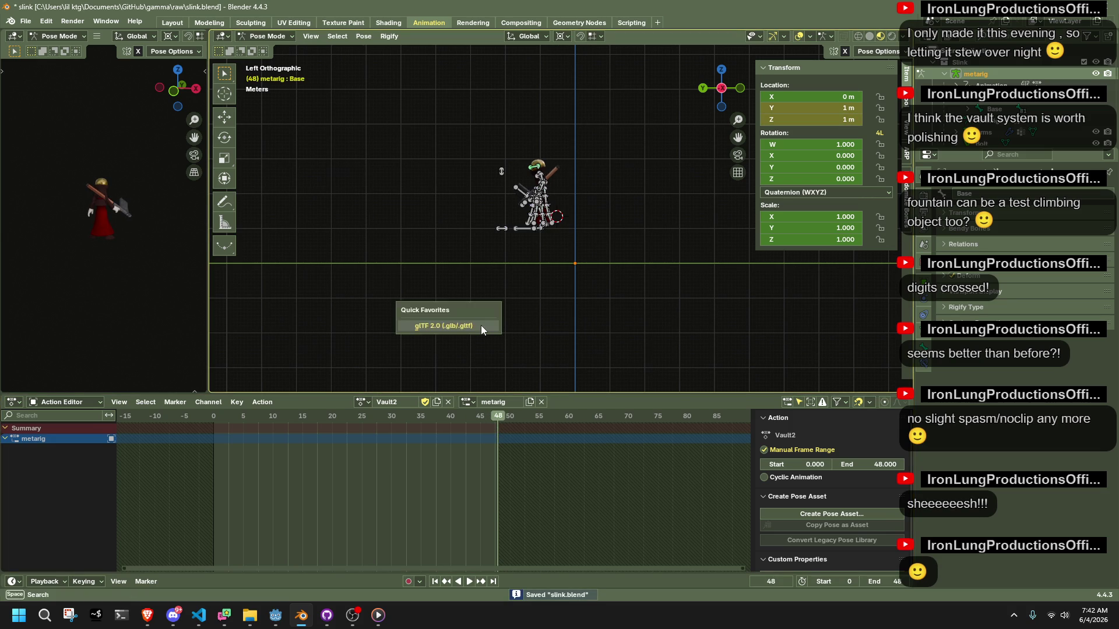
key("Return")
left_click(729, 494)
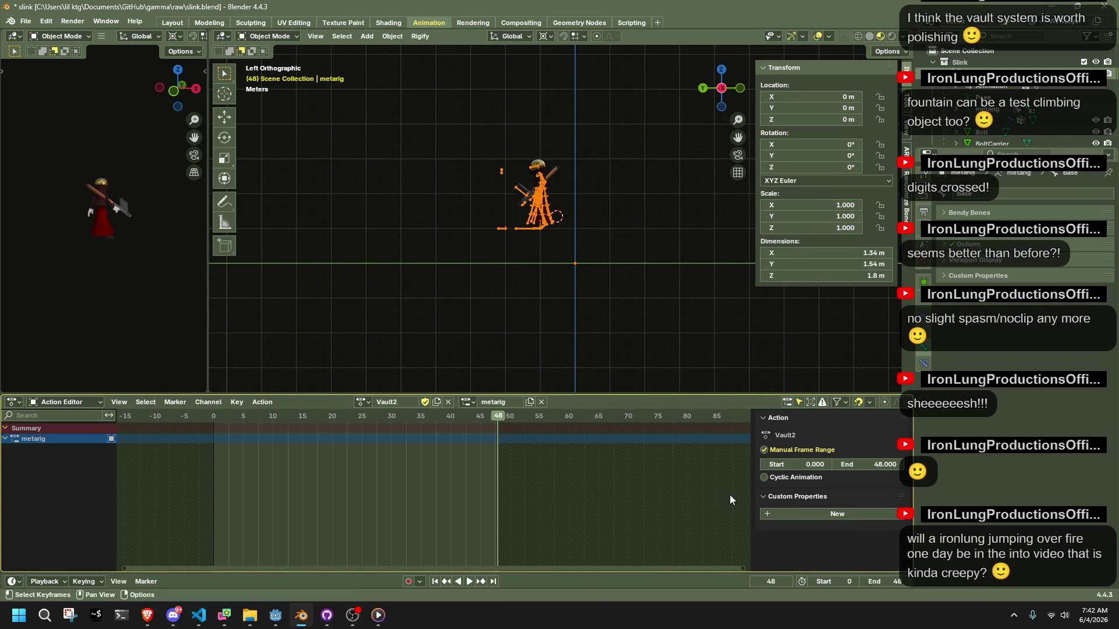
- Bring Godot forward and run the project to playtest the new vault export
left_click(275, 616)
left_click(1035, 30)
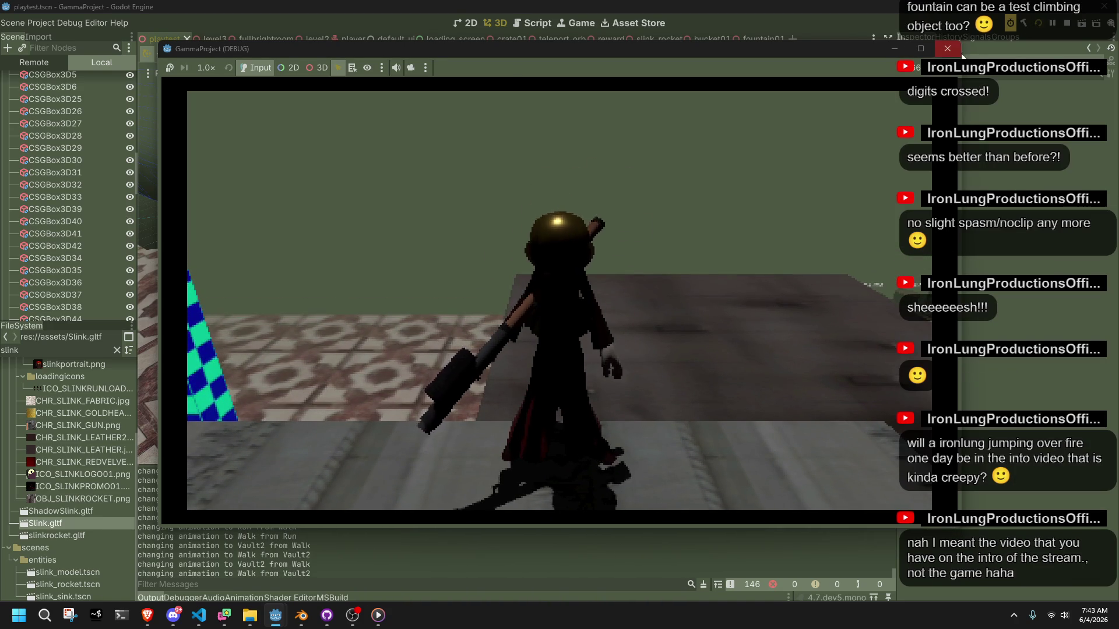
- Close the game and thin pillar CSGBox3D45 to size x 0.001
left_click(950, 49)
scroll(616, 155, "down", 5)
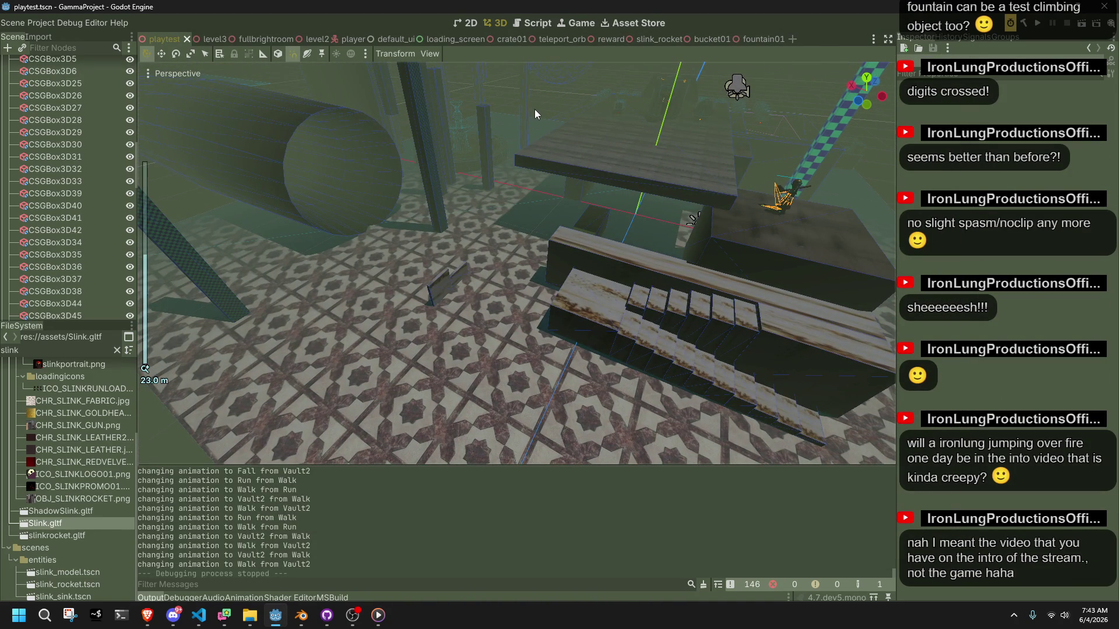
scroll(498, 225, "up", 10)
mouse_move(397, 351)
middle_mouse_down()
mouse_move(455, 299)
mouse_move(492, 289)
mouse_move(501, 263)
mouse_move(474, 307)
middle_mouse_up()
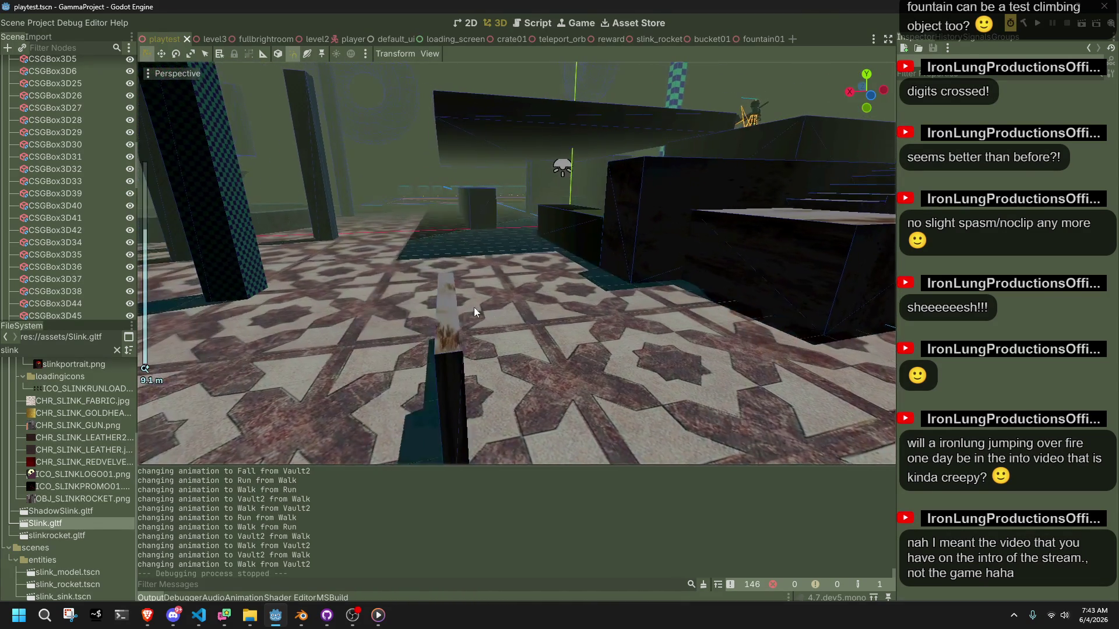
left_click(442, 376)
left_click_drag(447, 390, 459, 389)
- Deselect the pillar, save the scene, and switch back to Blender
left_click(502, 183)
key("ctrl+s")
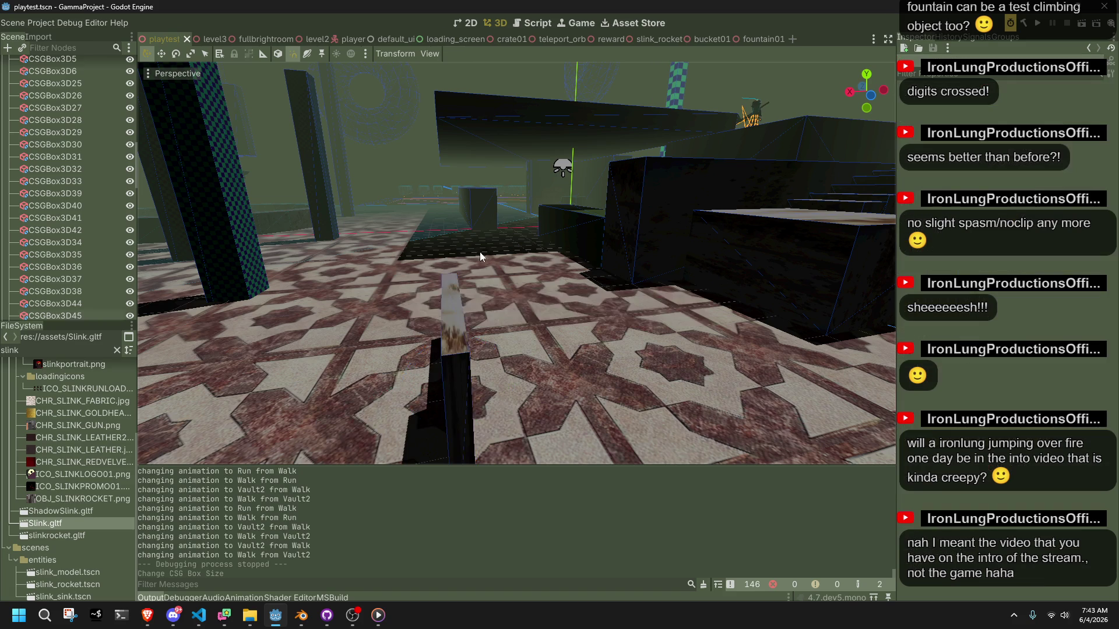
left_click(302, 616)
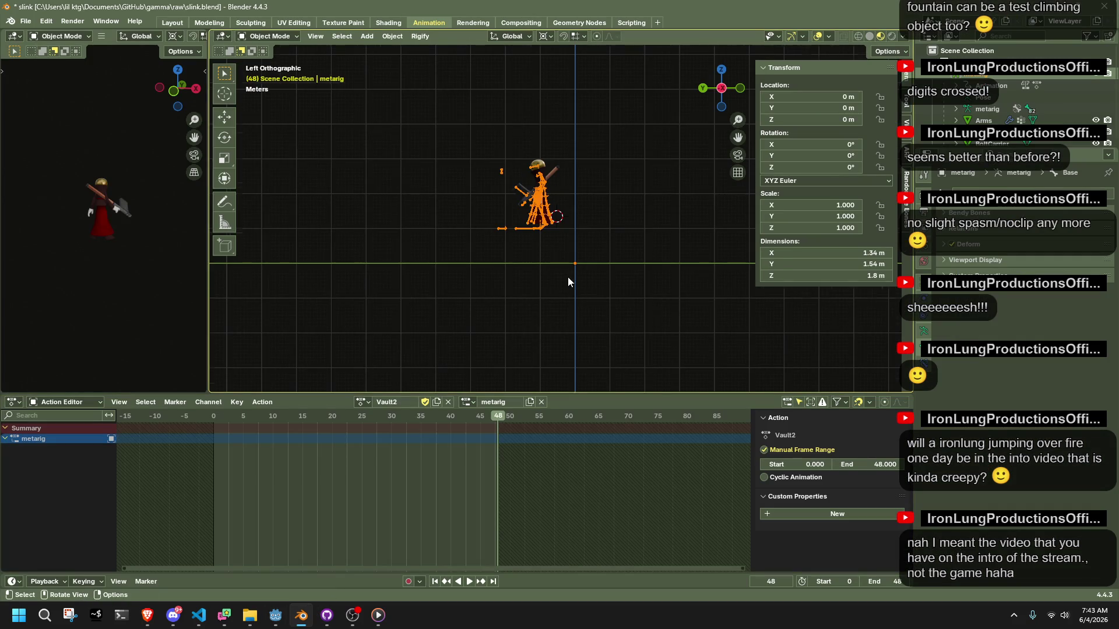
- View the rig from the left side, reselect the armature, and enter Pose Mode with bones selected
key("ctrl+KP_3")
left_click(477, 285)
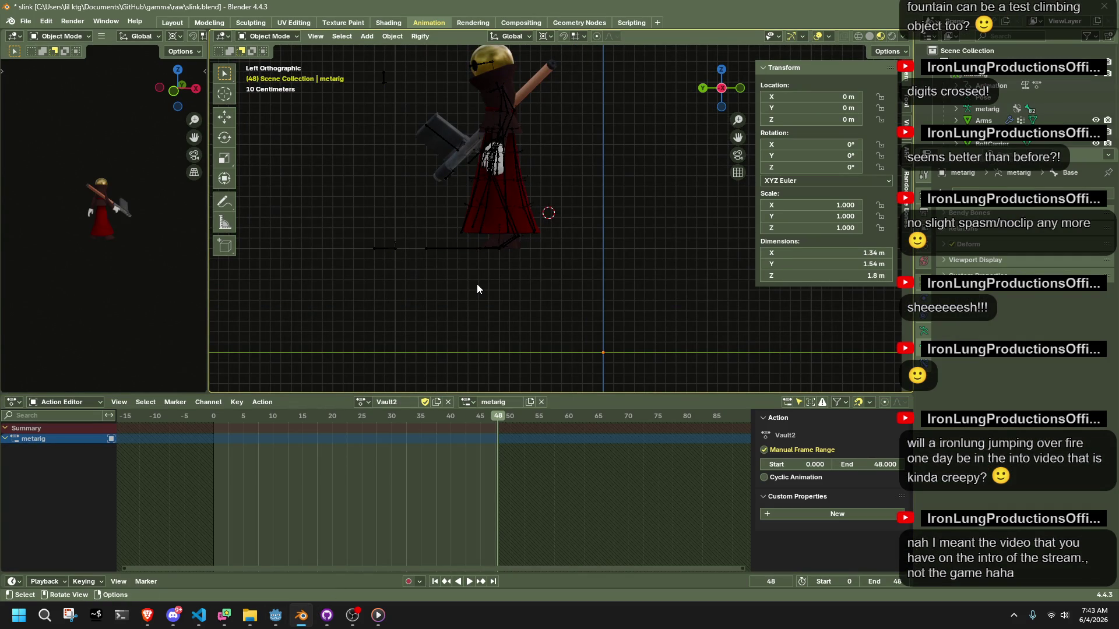
left_click(453, 250)
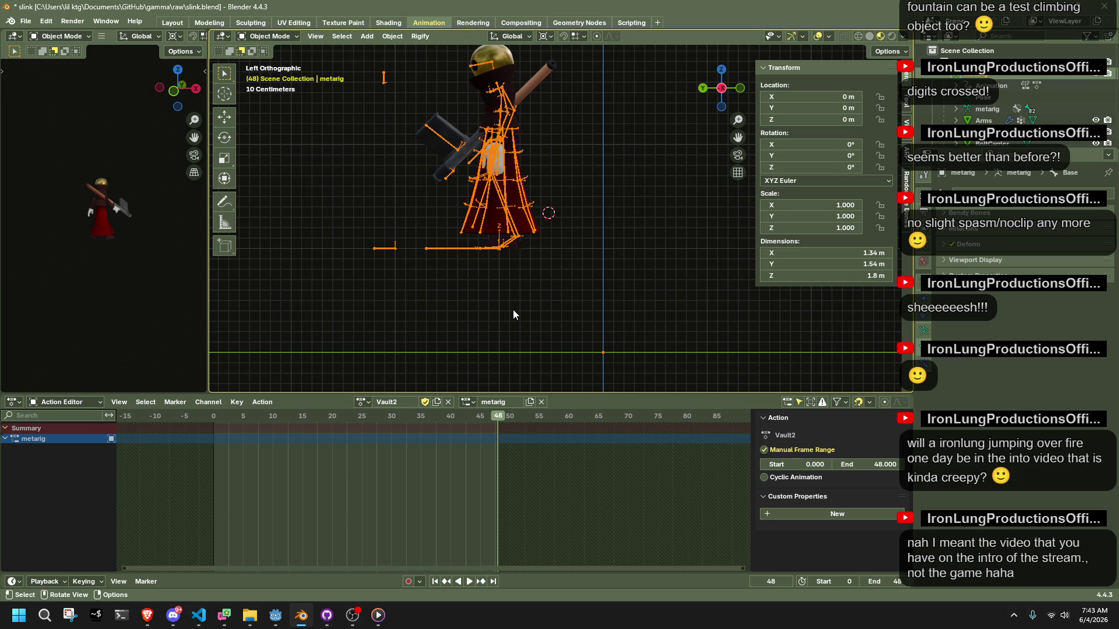
key("ctrl+Tab")
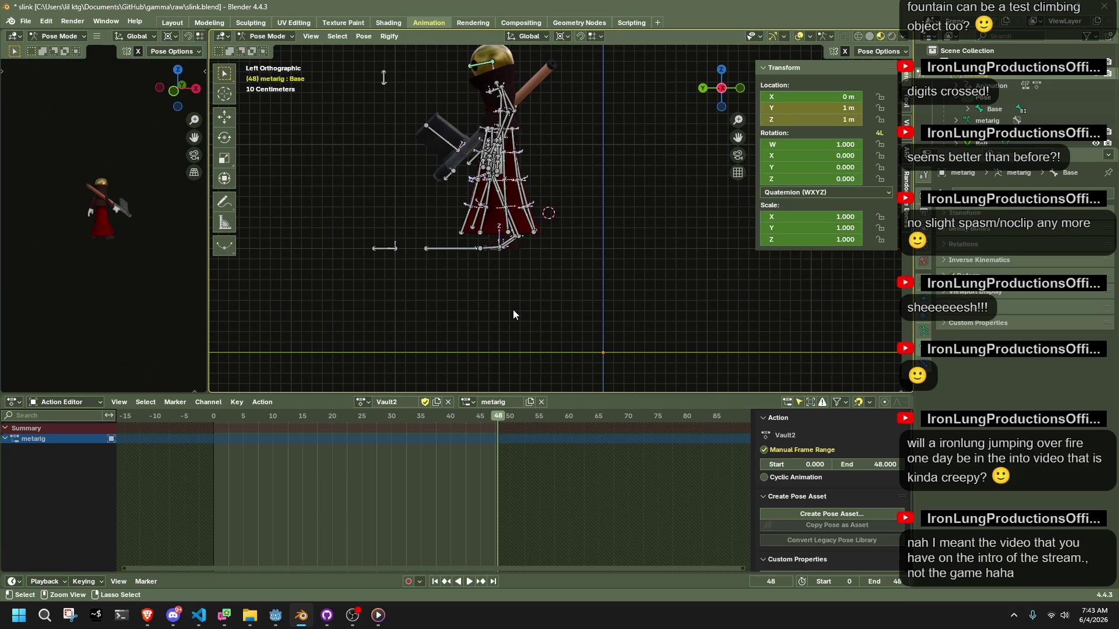
key("a")
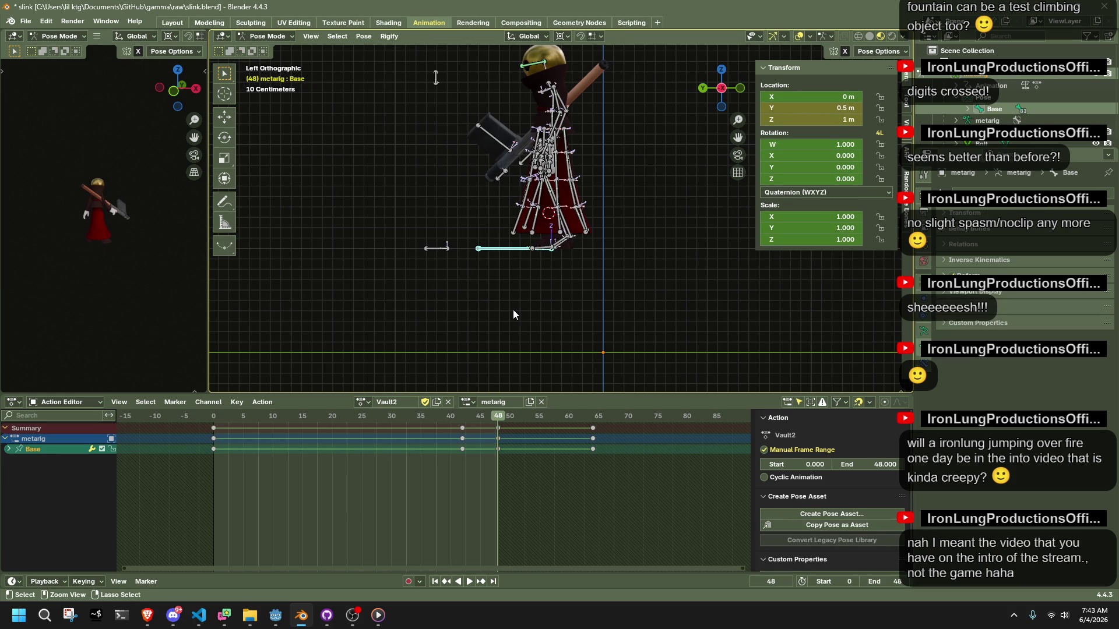
- Play and scrub Vault2 to frame 42, inspecting the Base bone's Location Y
key("space")
left_click_drag(388, 422, 461, 439)
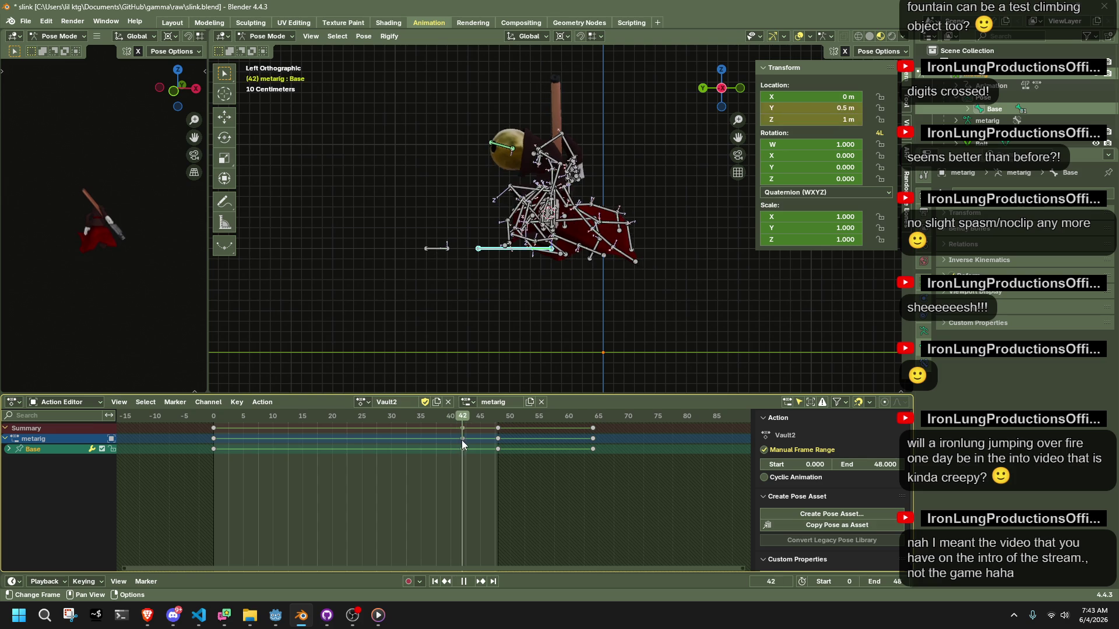
key("space")
left_click(835, 113)
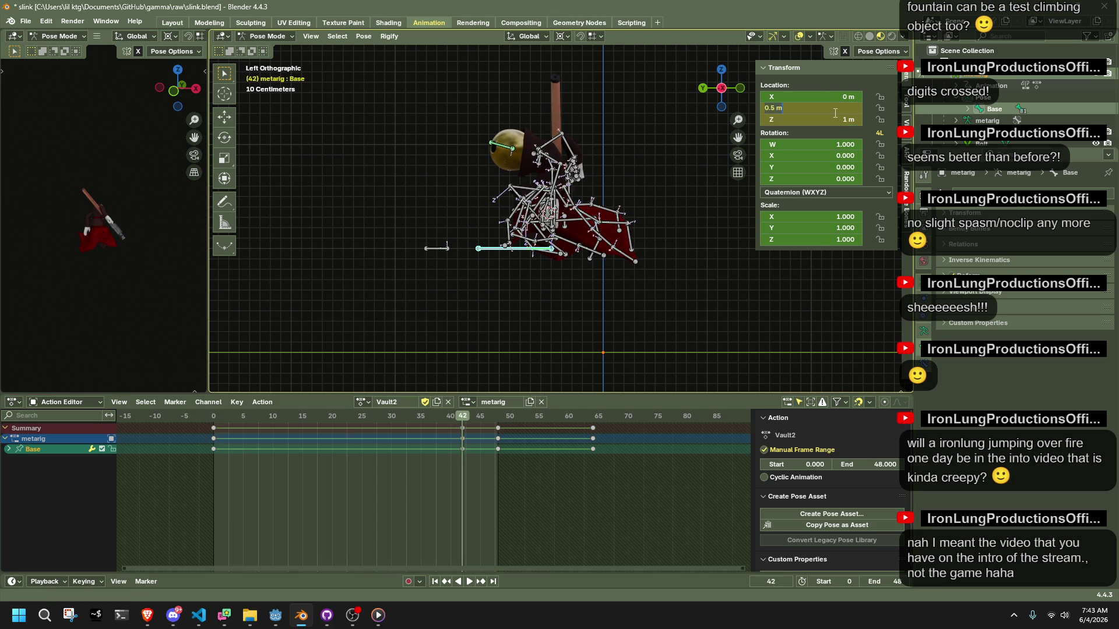
key("Escape")
- Review playback from frame 7 with all bones selected, then assign the original Vault action
mouse_move(256, 418)
left_mouse_down()
mouse_move(219, 428)
mouse_move(401, 460)
mouse_move(219, 505)
mouse_move(302, 503)
left_mouse_up()
key("a")
key("space")
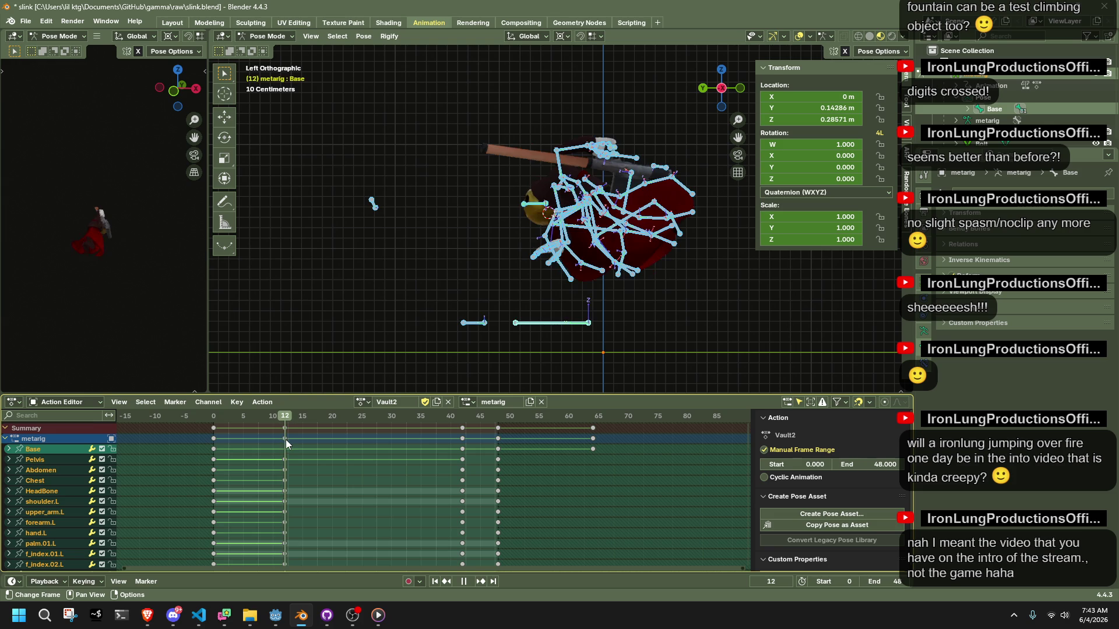
key("space")
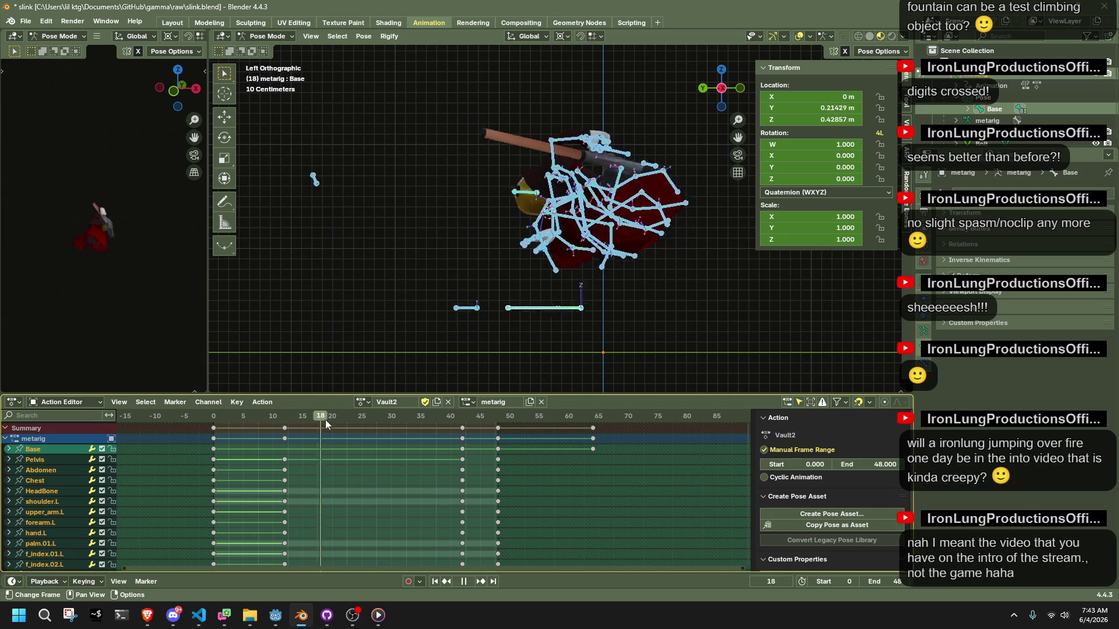
key("space")
left_click(364, 402)
left_click(380, 497)
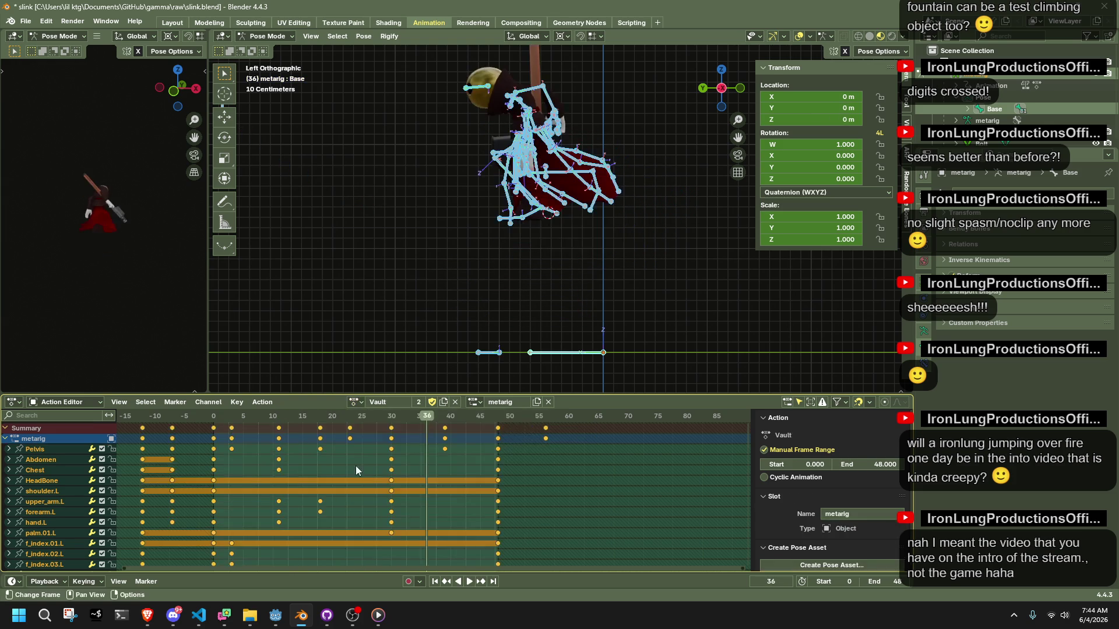
- Scrub Vault to frame 19 and select the Pelvis channel and the foot.L key at frame 23
mouse_move(222, 420)
left_mouse_down()
mouse_move(374, 458)
mouse_move(349, 459)
left_mouse_up()
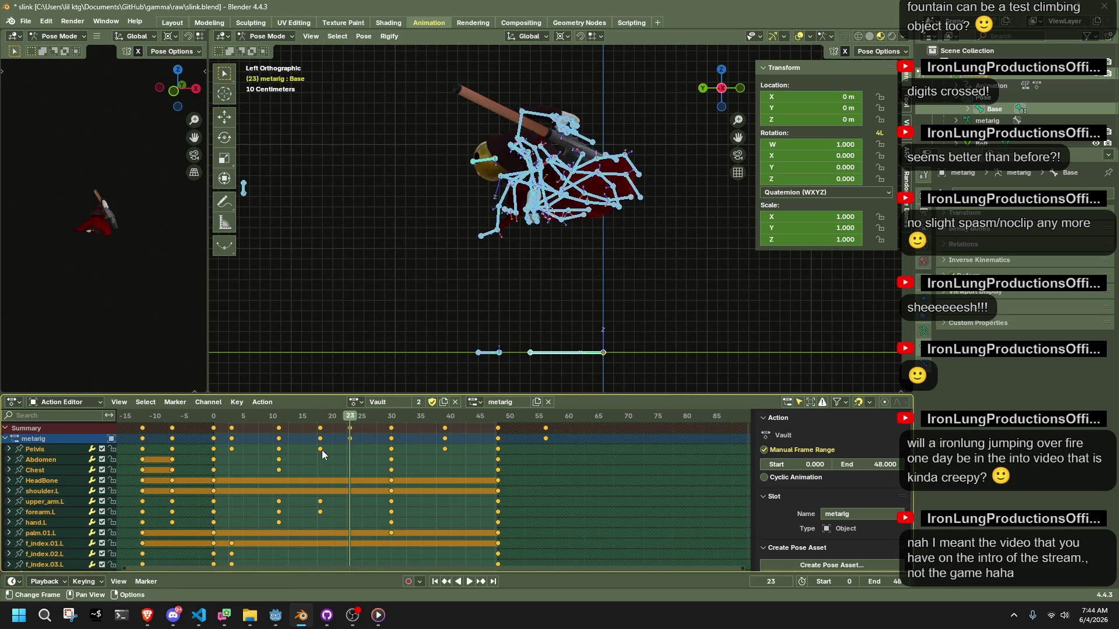
left_click(143, 449)
scroll(354, 466, "down", 2)
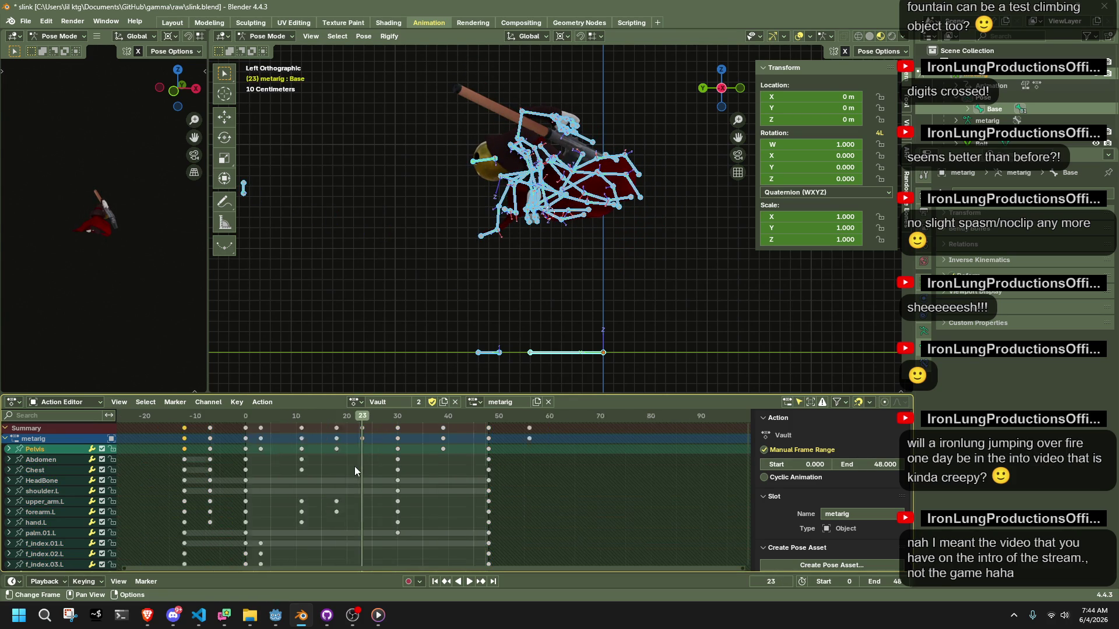
scroll(351, 487, "down", 10, "shift")
scroll(351, 487, "down", 2)
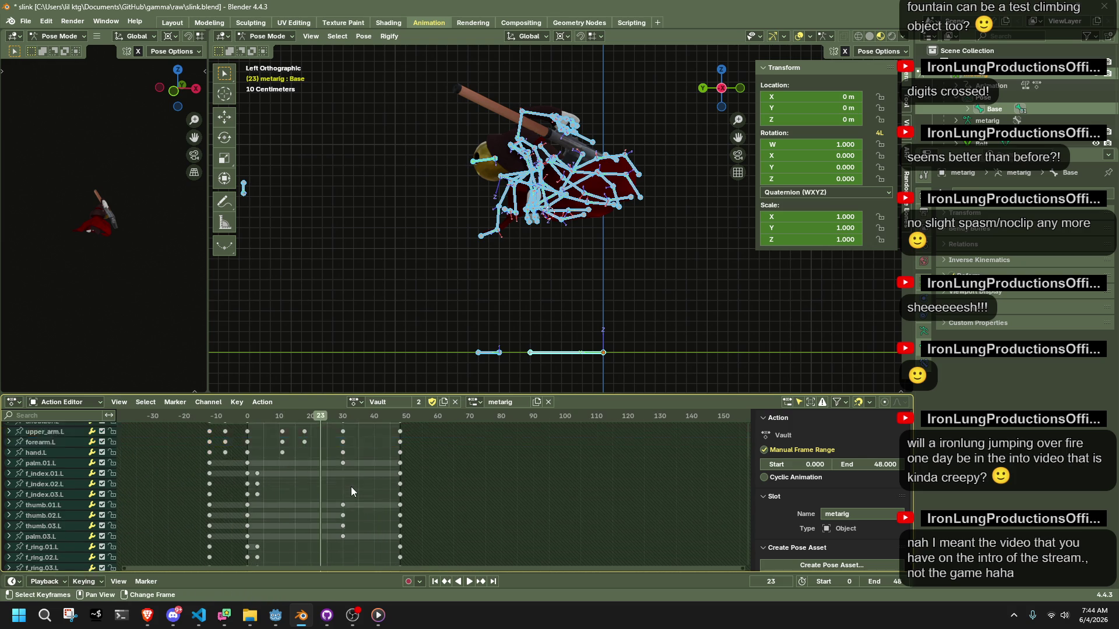
scroll(344, 488, "down", 2)
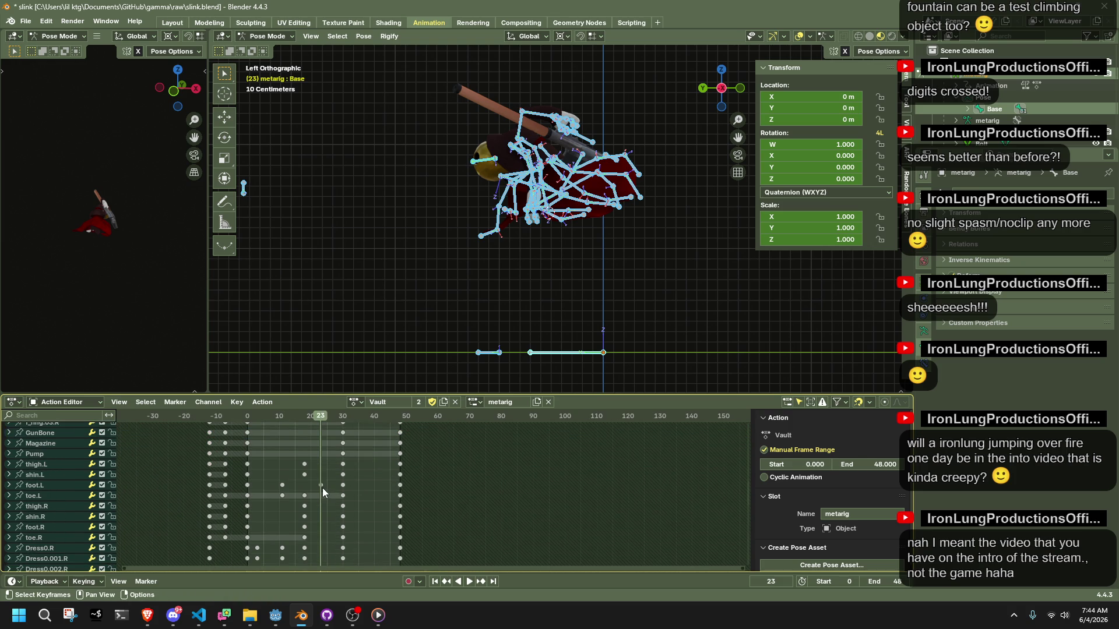
left_click(321, 486)
scroll(320, 486, "down", 15)
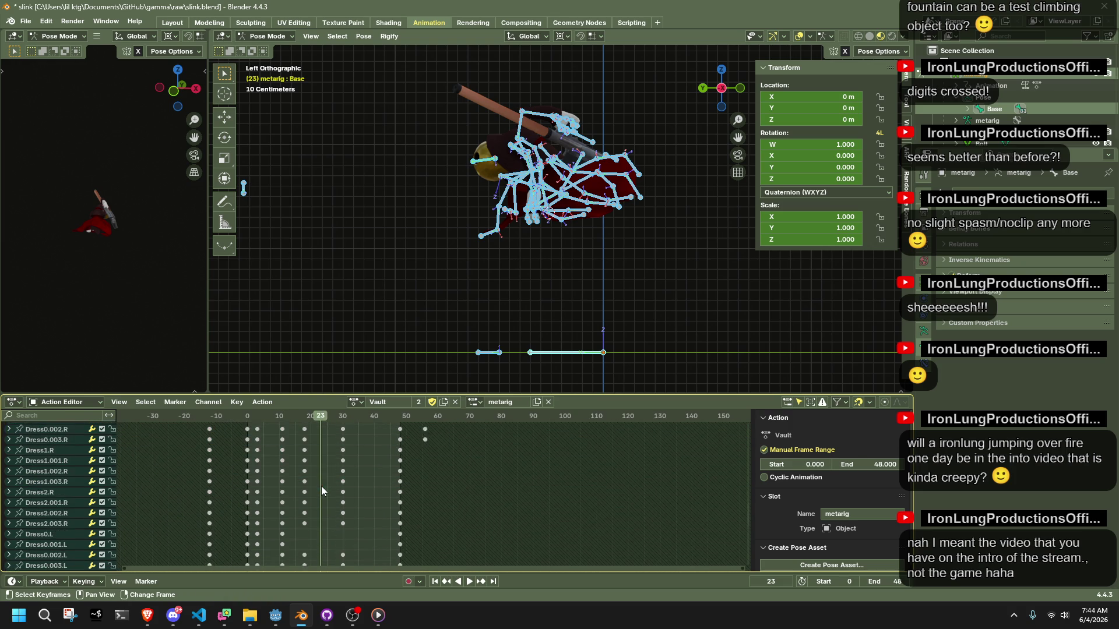
scroll(321, 486, "up", 20)
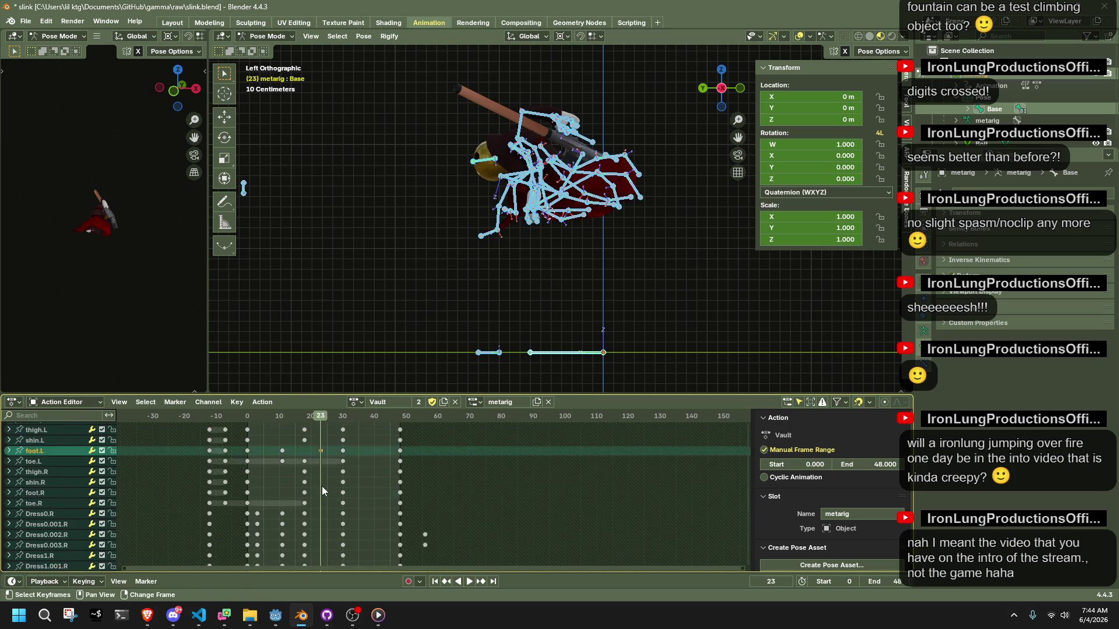
scroll(321, 486, "up", 6)
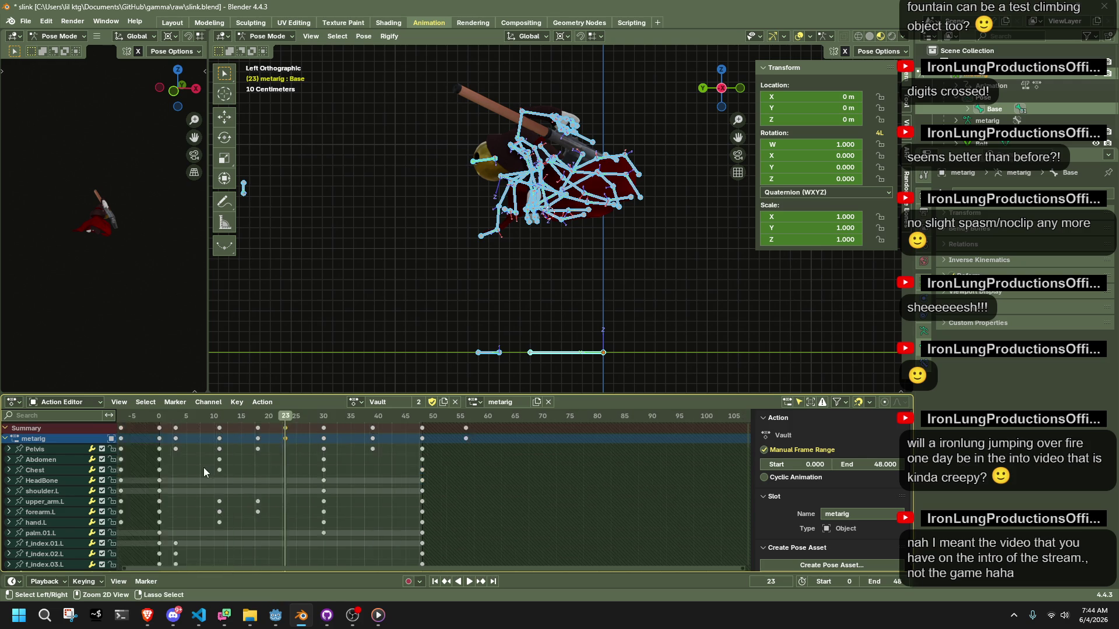
scroll(233, 492, "up", 1)
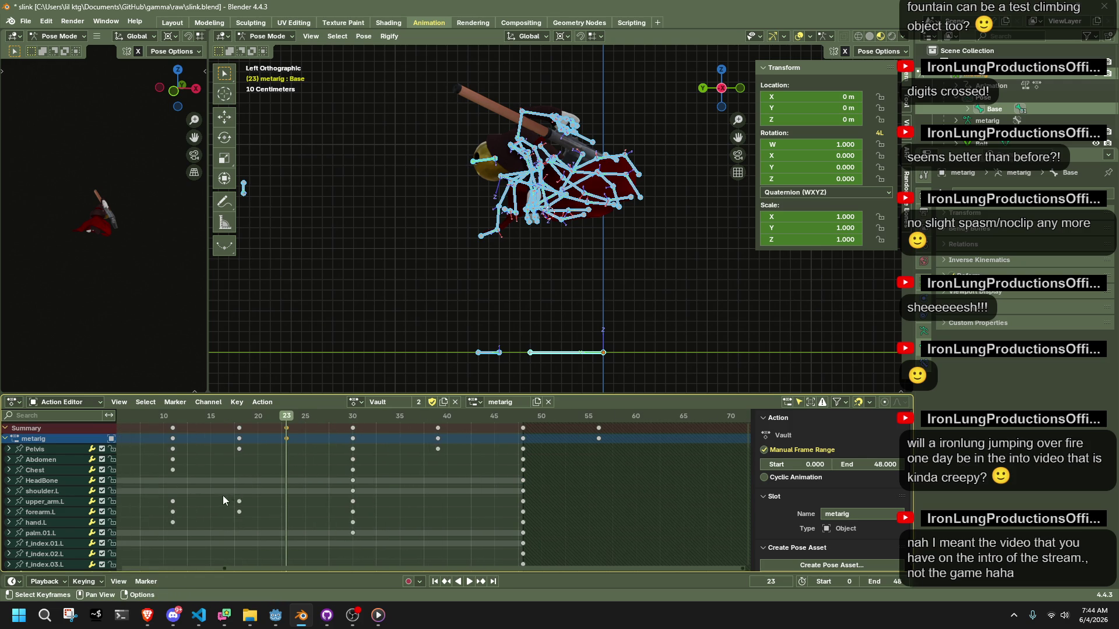
- Play from frame 18 and select the upper_arm.L and forearm.L keys there
left_click(240, 420)
key("space")
left_click_drag(250, 516, 235, 487, "shift")
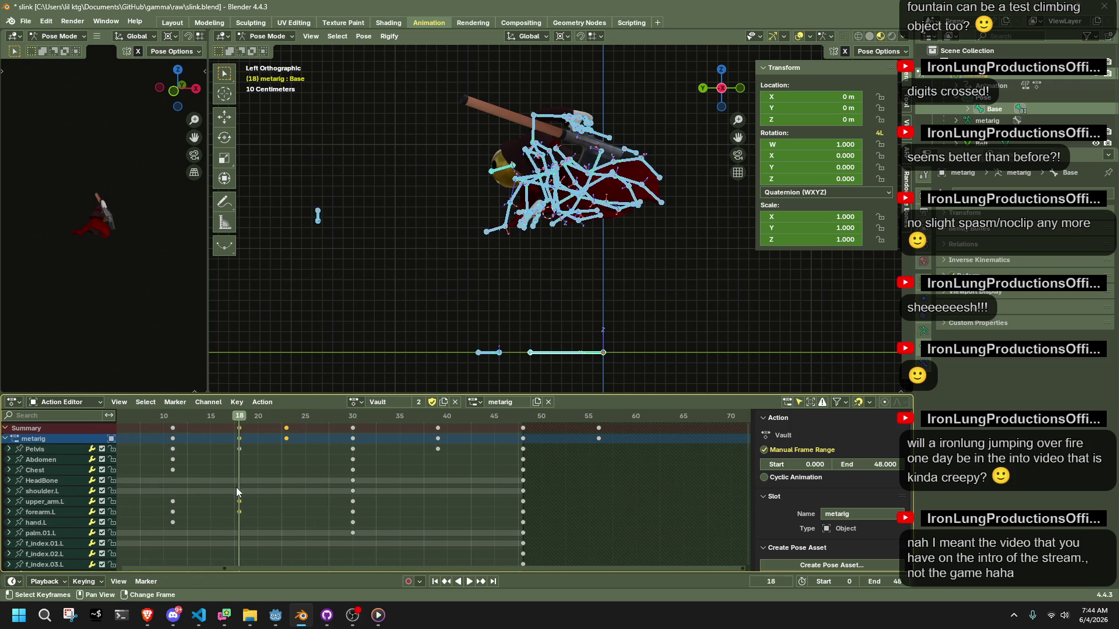
scroll(249, 499, "down", 2)
scroll(256, 499, "down", 8, "shift")
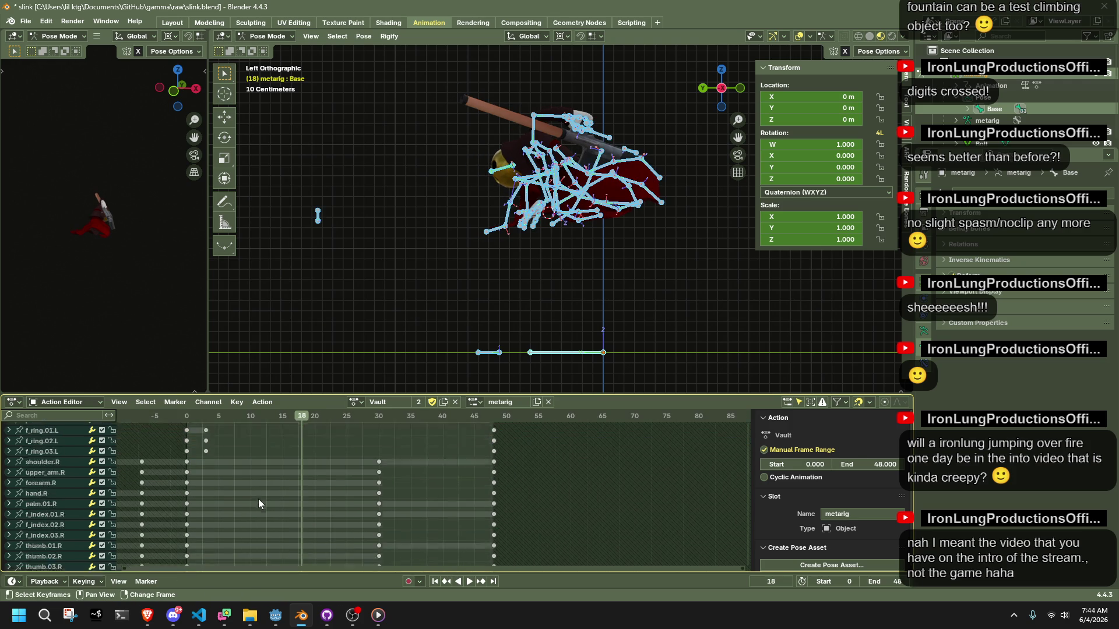
scroll(259, 499, "up", 8, "shift")
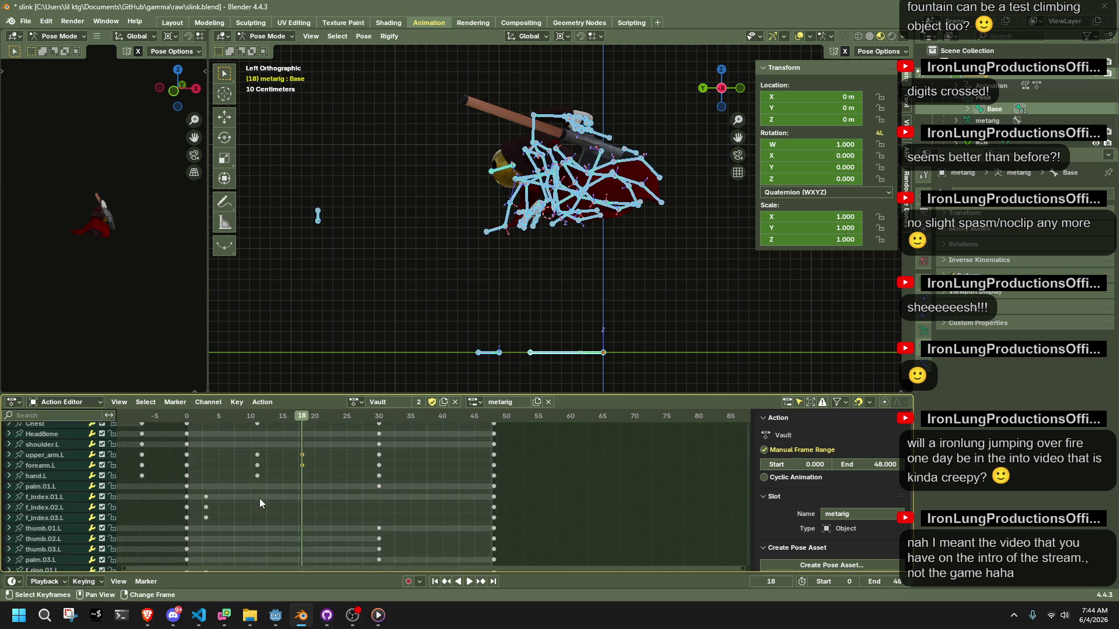
scroll(451, 265, "up", 3)
- Play Vault from frame 19 to 30 while orbiting the rig into left side orthographic view
middle_click_drag(451, 269, 544, 288)
left_click(311, 418)
key("space")
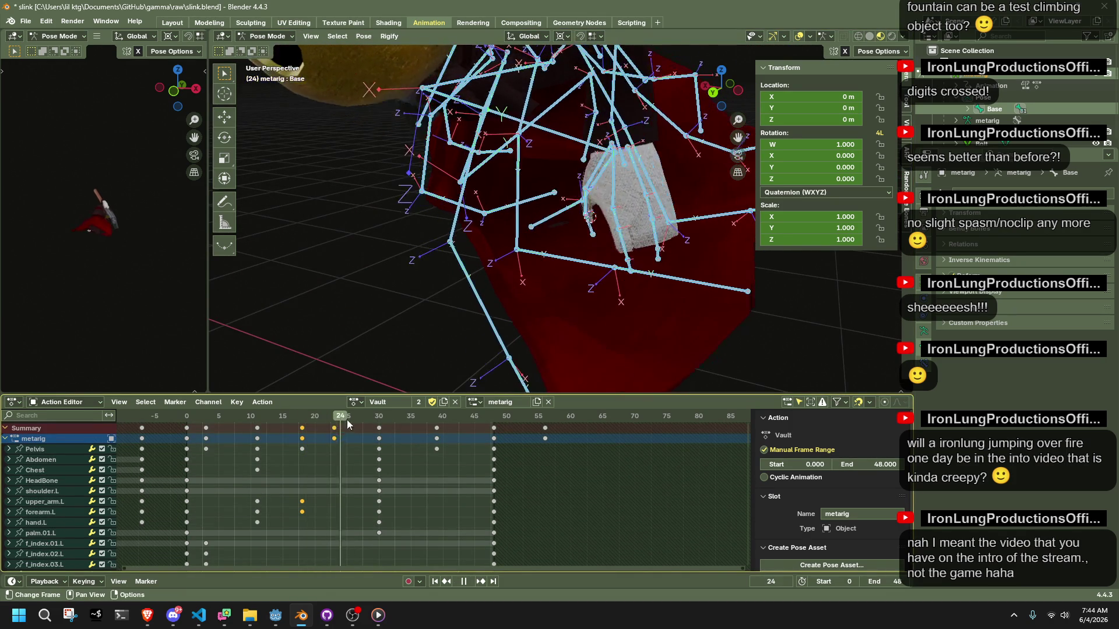
key("space")
mouse_move(477, 291)
middle_mouse_down()
mouse_move(704, 236)
mouse_move(651, 222)
middle_mouse_up()
mouse_move(427, 385)
middle_mouse_down()
mouse_move(485, 292)
mouse_move(726, 110)
middle_mouse_up()
left_click(725, 101)
key("space")
mouse_move(320, 419)
left_mouse_down()
mouse_move(206, 425)
mouse_move(394, 449)
mouse_move(379, 450)
left_mouse_up()
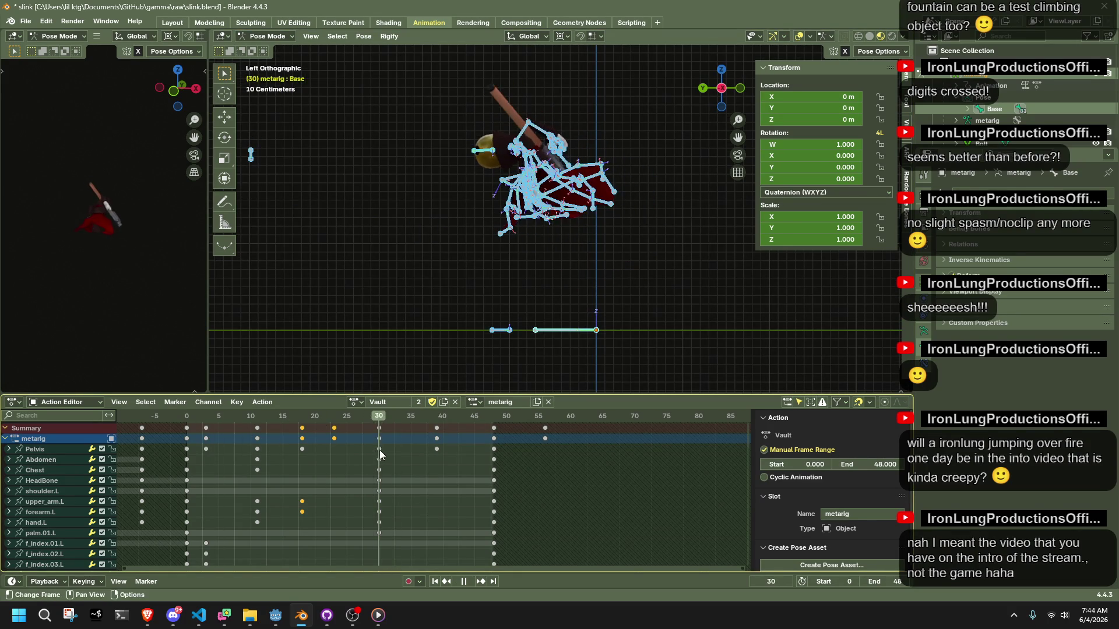
- Switch to Vault2 and play it from frame 42, stopping at frame 36
left_click(354, 402)
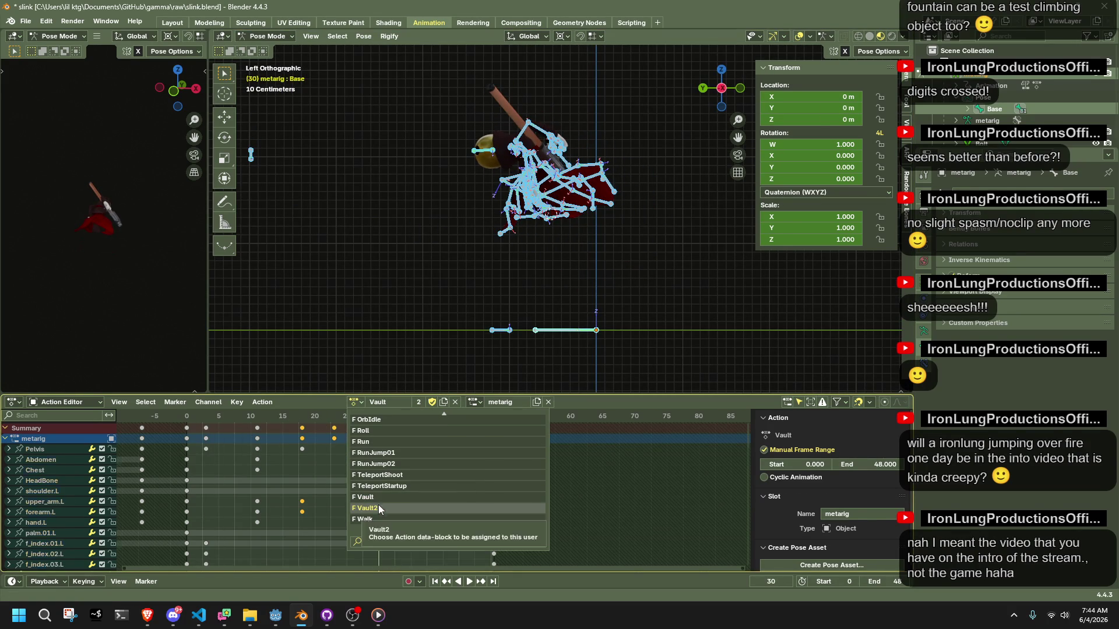
left_click(379, 507)
left_click(454, 418)
key("space")
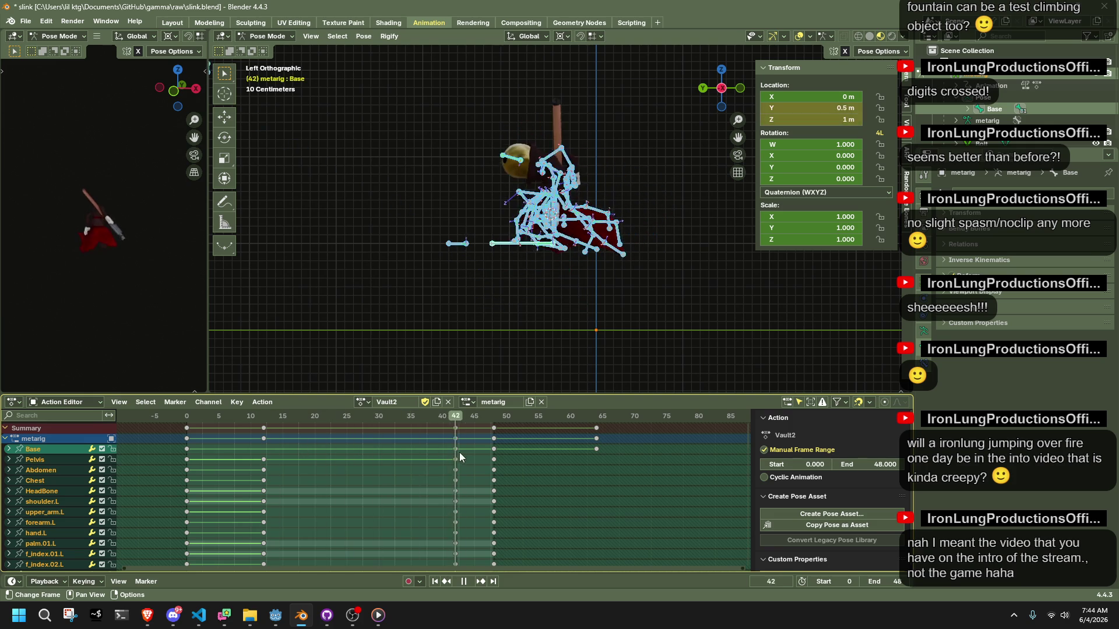
key("space")
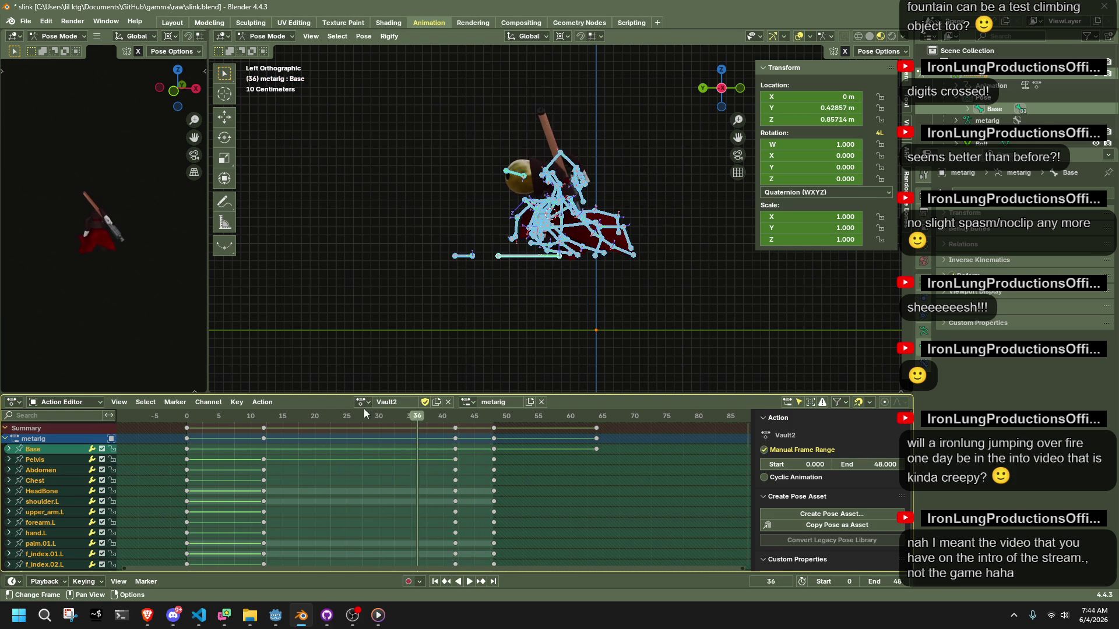
- Reassign Vault, stop at frame 39, orbit to perspective, and deselect the Base bone
left_click(362, 402)
left_click(389, 501)
mouse_move(441, 420)
left_mouse_down()
mouse_move(380, 428)
mouse_move(435, 441)
left_mouse_up()
key("space")
key("Escape")
mouse_move(501, 326)
middle_mouse_down()
mouse_move(537, 271)
mouse_move(696, 289)
mouse_move(597, 173)
mouse_move(573, 120)
middle_mouse_up()
left_click(546, 341)
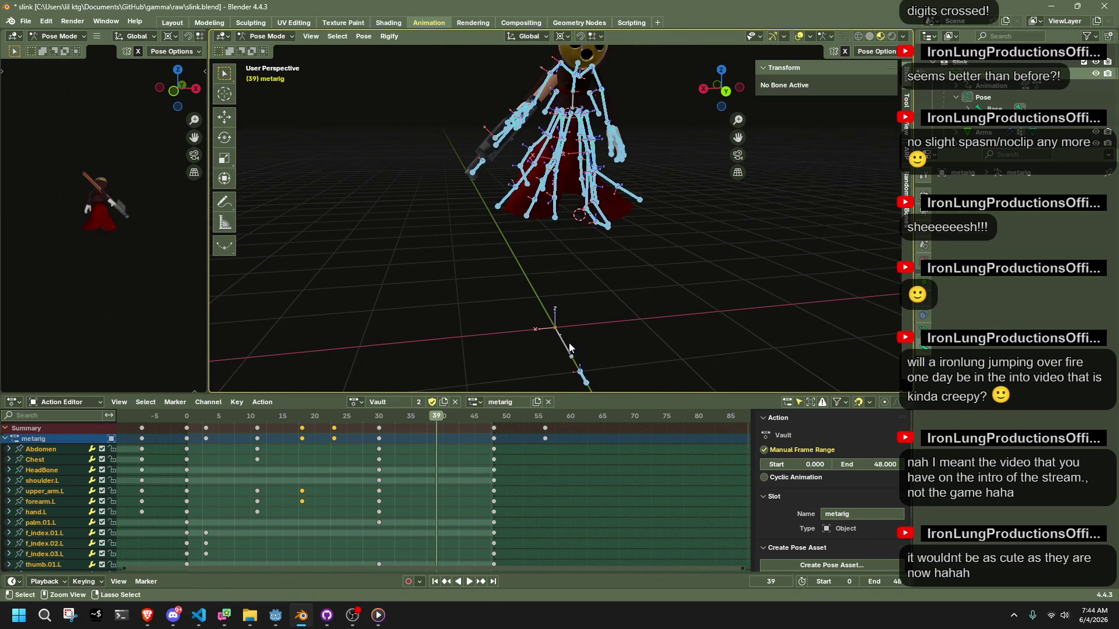
- Assign Vault2 and paste the copied Vault pose at frame 45
left_click(356, 402)
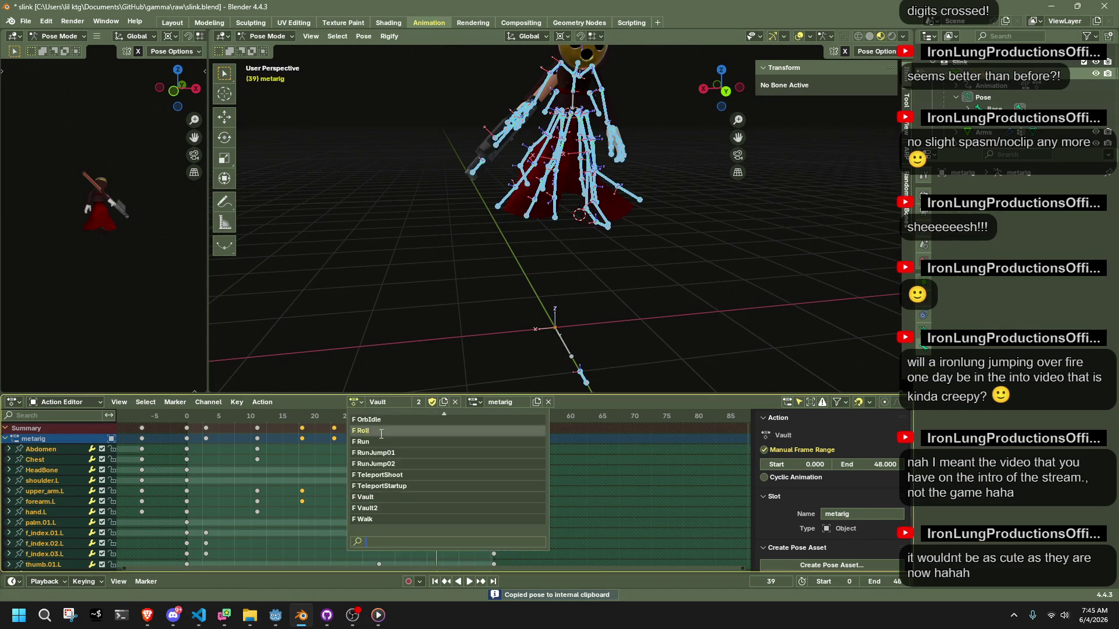
left_click(384, 507)
left_click(455, 419)
key("space")
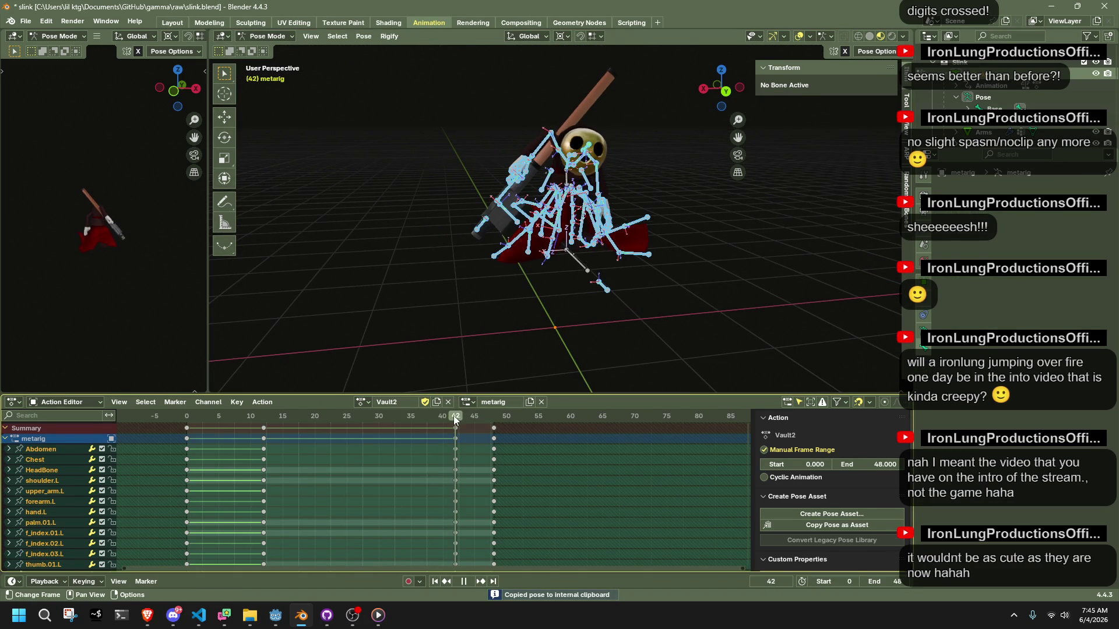
key("space")
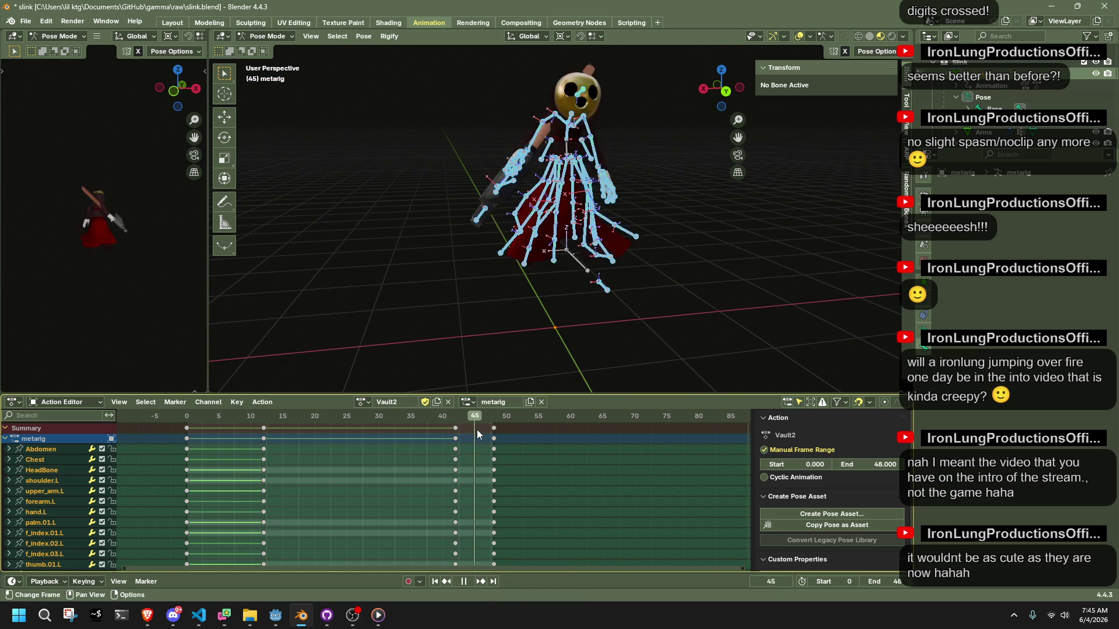
key("ctrl+v")
- Inspect the pasted pose from the left side, undo the last change, and scrub to frame 32
mouse_move(532, 303)
middle_mouse_down()
mouse_move(579, 300)
mouse_move(441, 316)
mouse_move(534, 165)
middle_mouse_up()
left_click(728, 90)
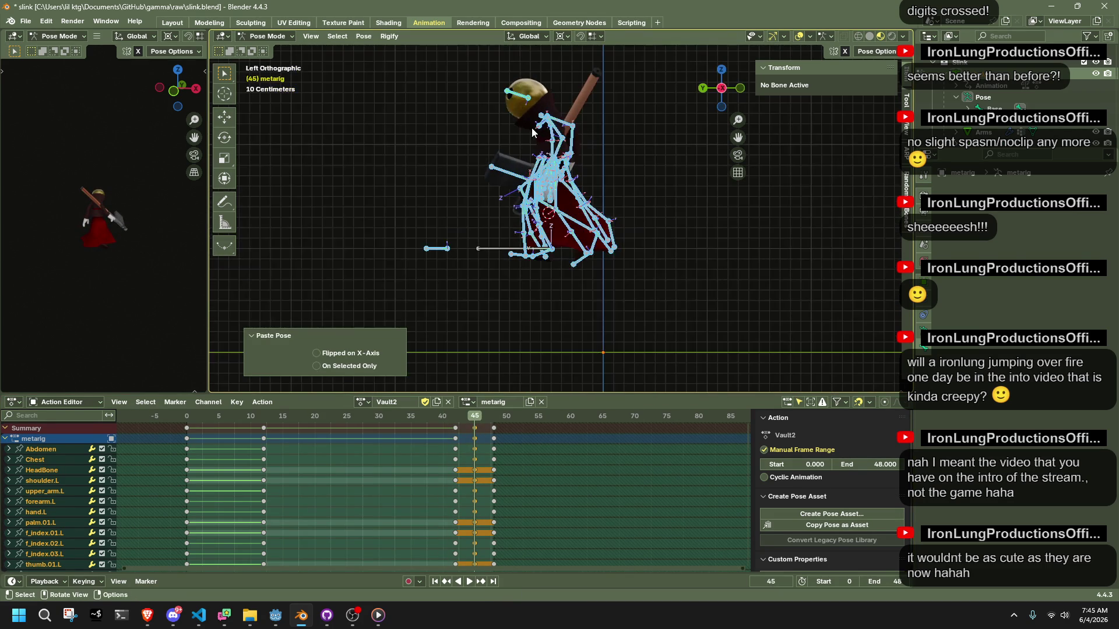
key("ctrl+z")
key("ctrl+z")
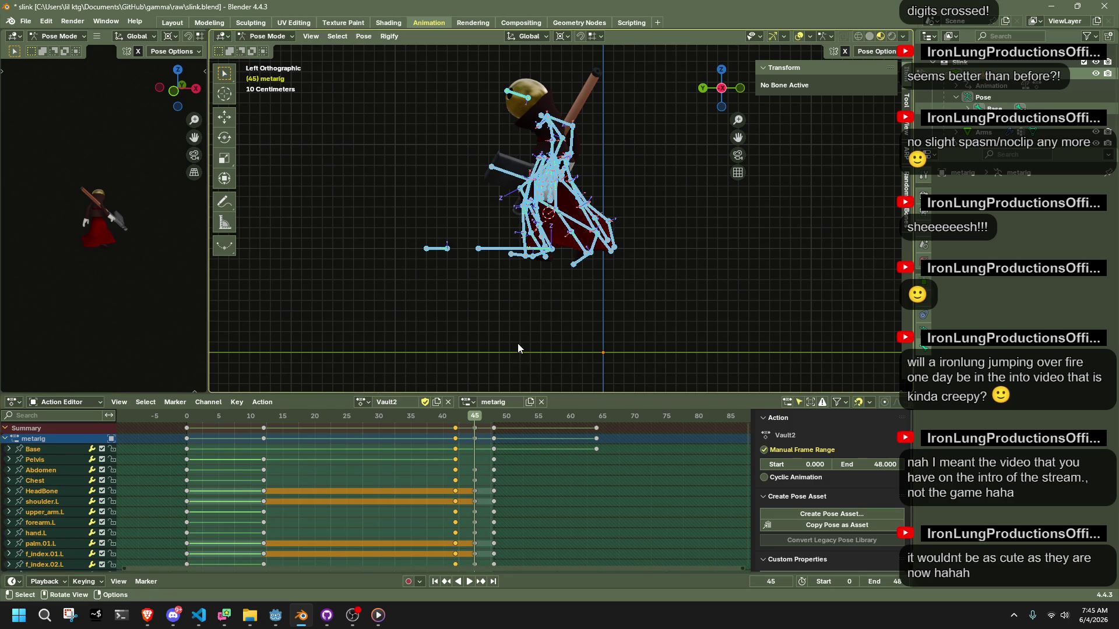
mouse_move(430, 420)
left_mouse_down()
mouse_move(260, 432)
mouse_move(474, 470)
left_mouse_up()
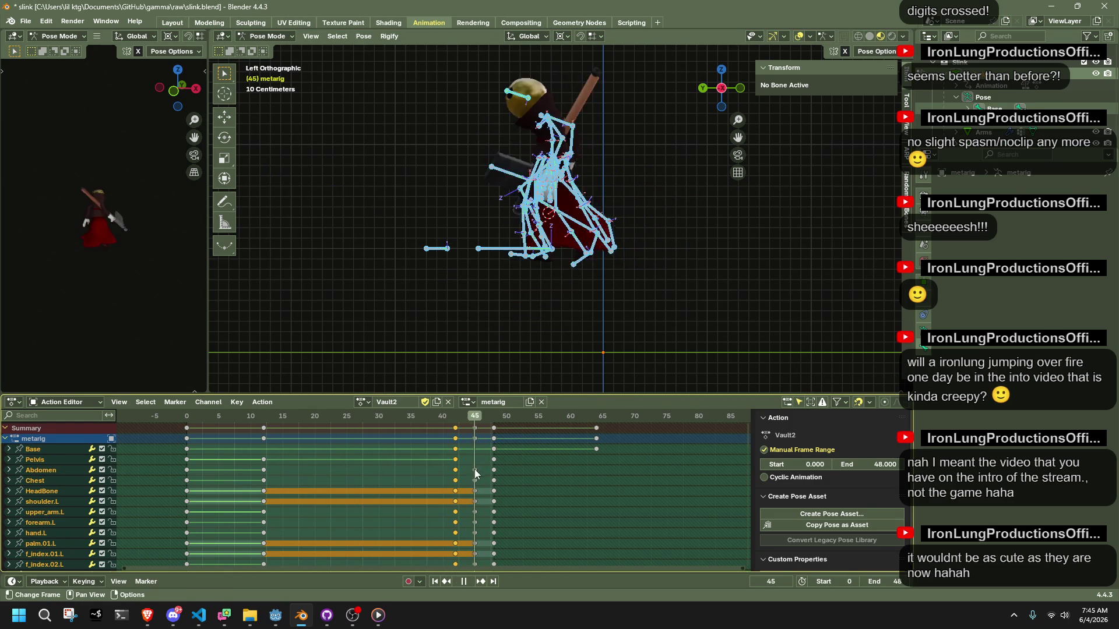
key("space")
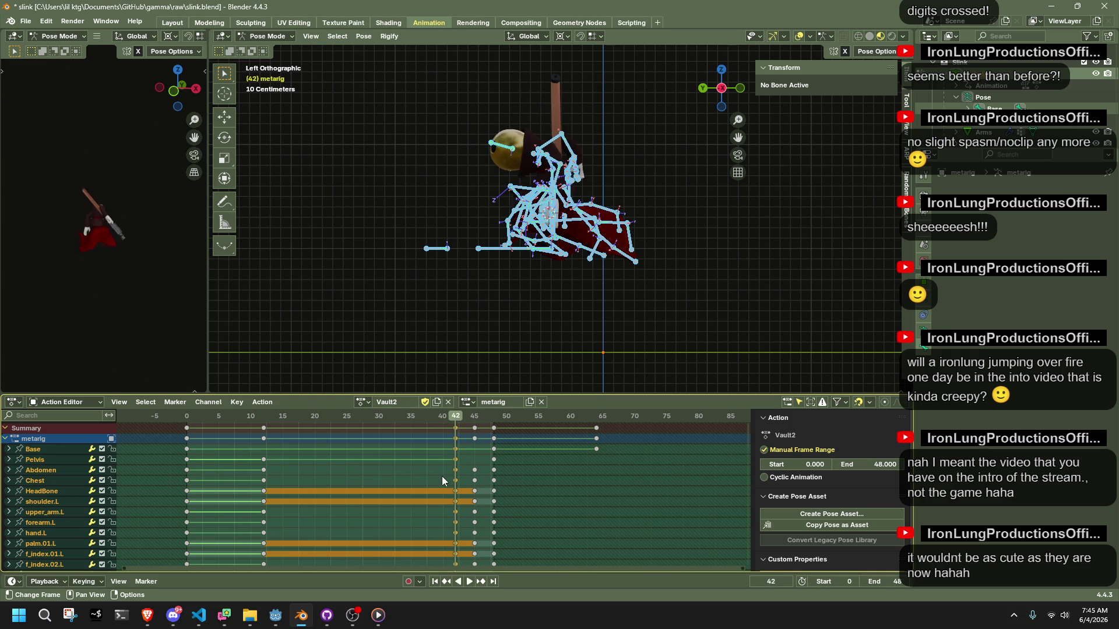
left_click_drag(383, 418, 394, 427)
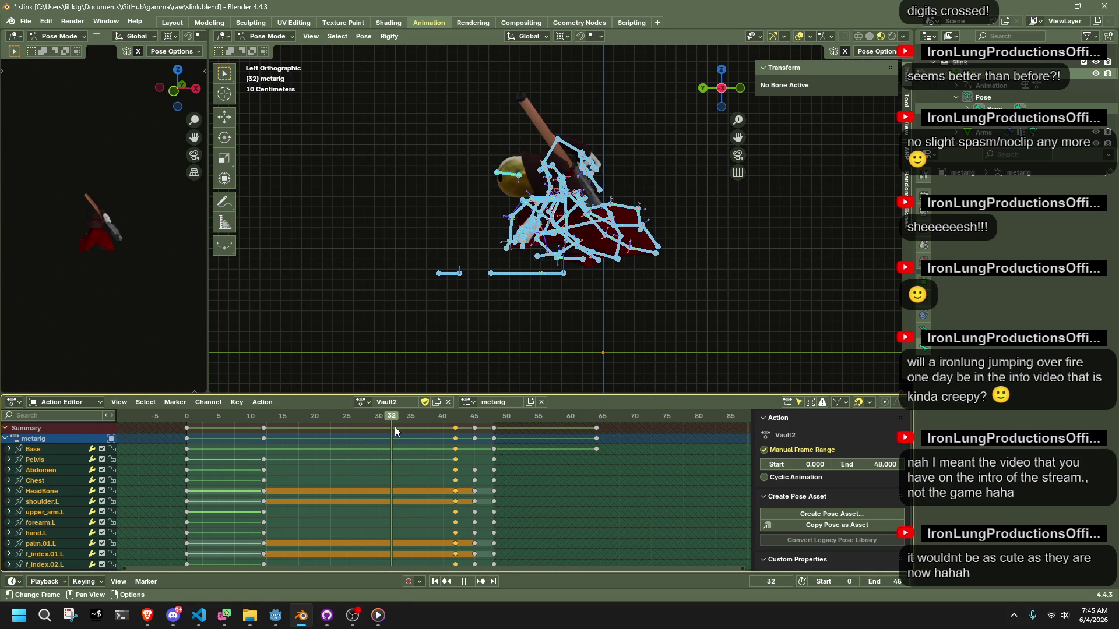
- Move the frame-42 keys to frame 32 and play back to check the new timing
key("g")
left_click(375, 437)
key("space")
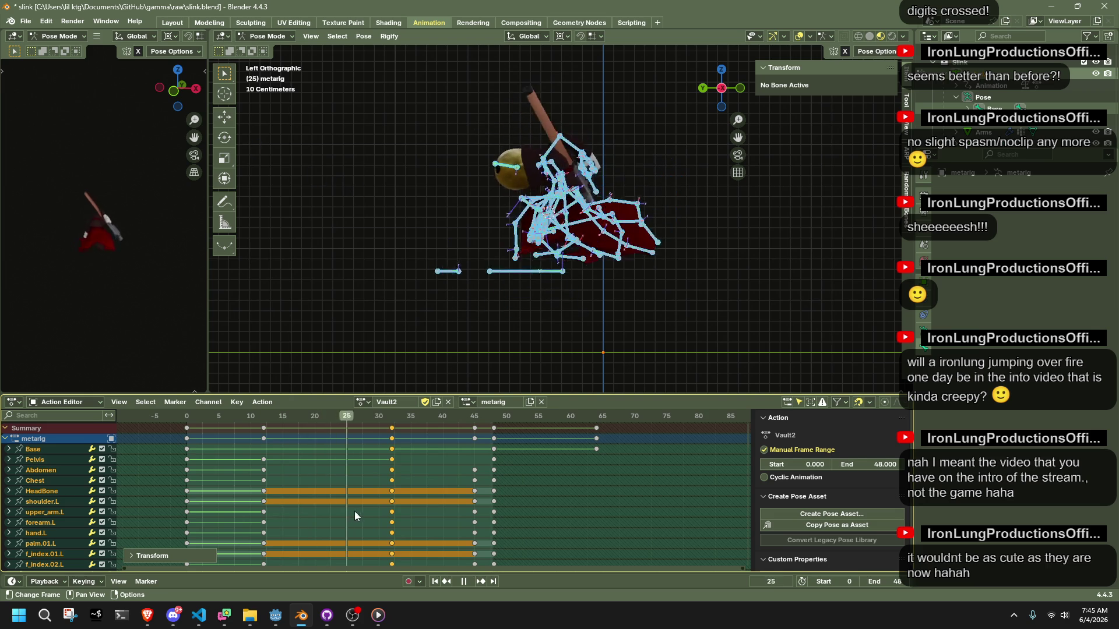
left_click_drag(391, 523, 475, 525)
mouse_move(512, 326)
middle_mouse_down()
mouse_move(607, 221)
mouse_move(588, 210)
middle_mouse_up()
key("Escape")
left_click(583, 201)
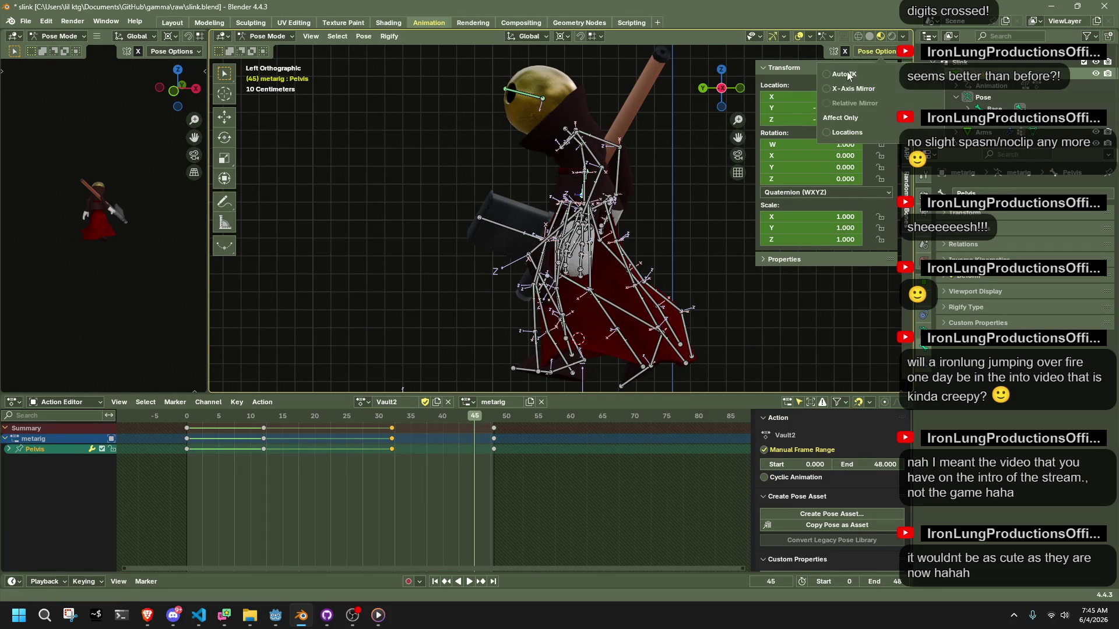
- Tilt the Pelvis bone about -11° and move the HeadLookAtBone control down
scroll(679, 277, "down", 3)
key("r")
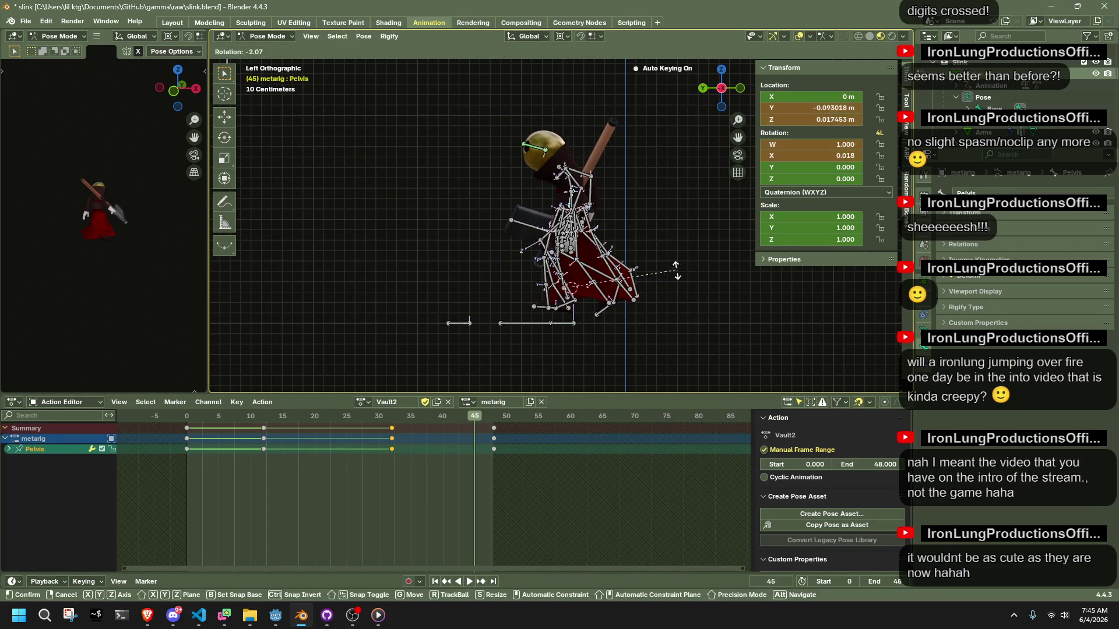
left_click(666, 261)
scroll(575, 229, "down", 2)
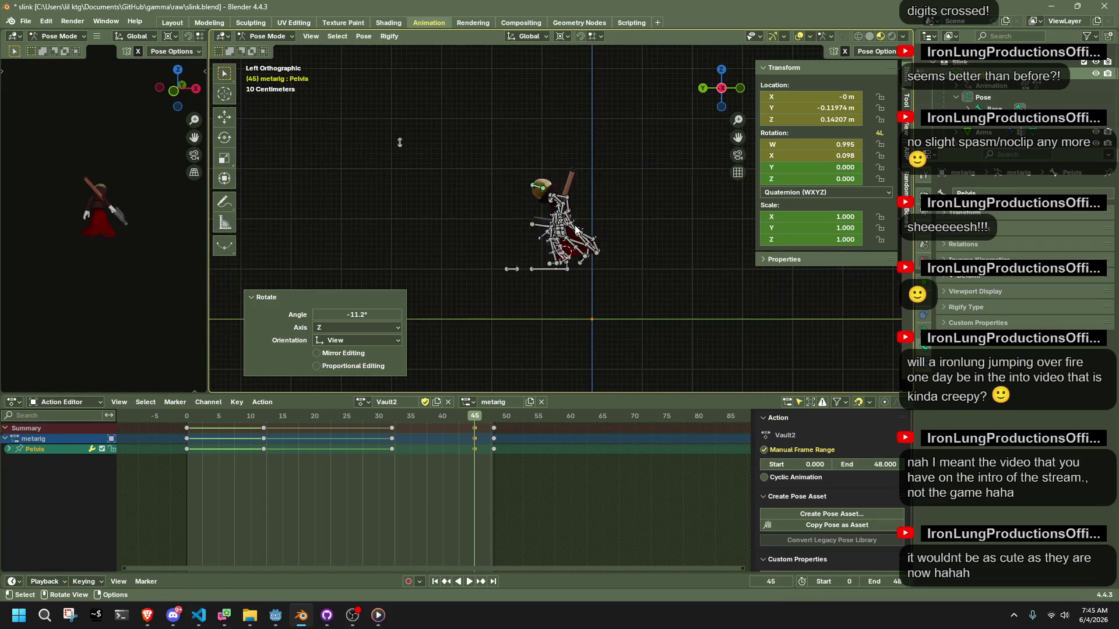
left_click(400, 142)
key("g")
left_click(443, 229)
- Check the pose at frame 46, reselect the Pelvis and return to left orthographic view
scroll(556, 220, "up", 5)
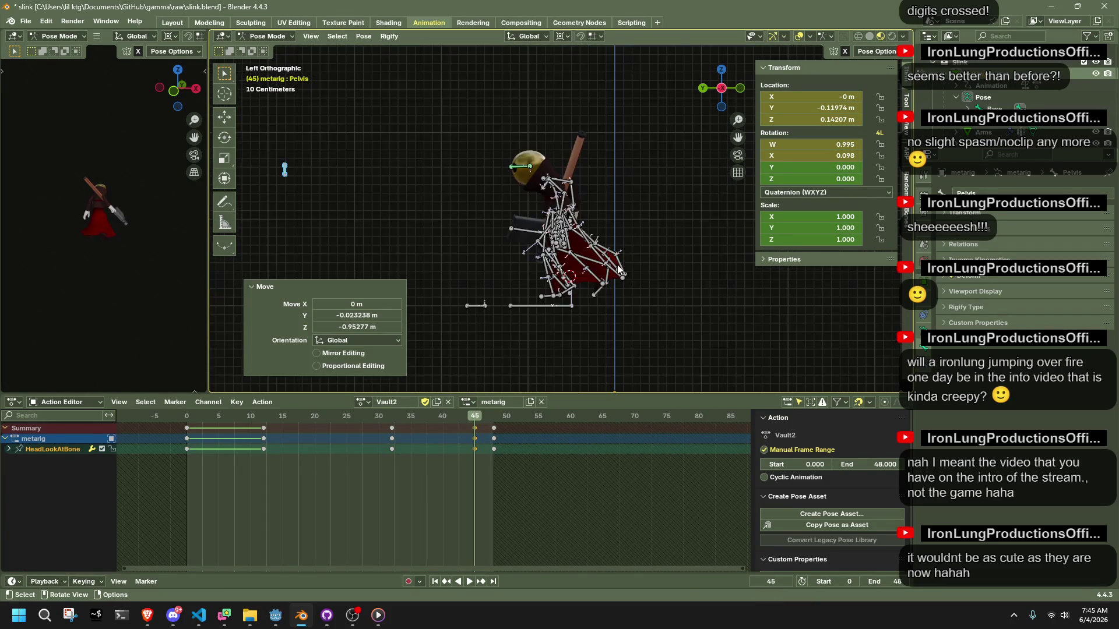
left_click_drag(478, 419, 475, 419)
scroll(538, 185, "up", 5)
middle_click_drag(537, 184, 555, 170)
left_click(554, 170)
left_click(730, 93)
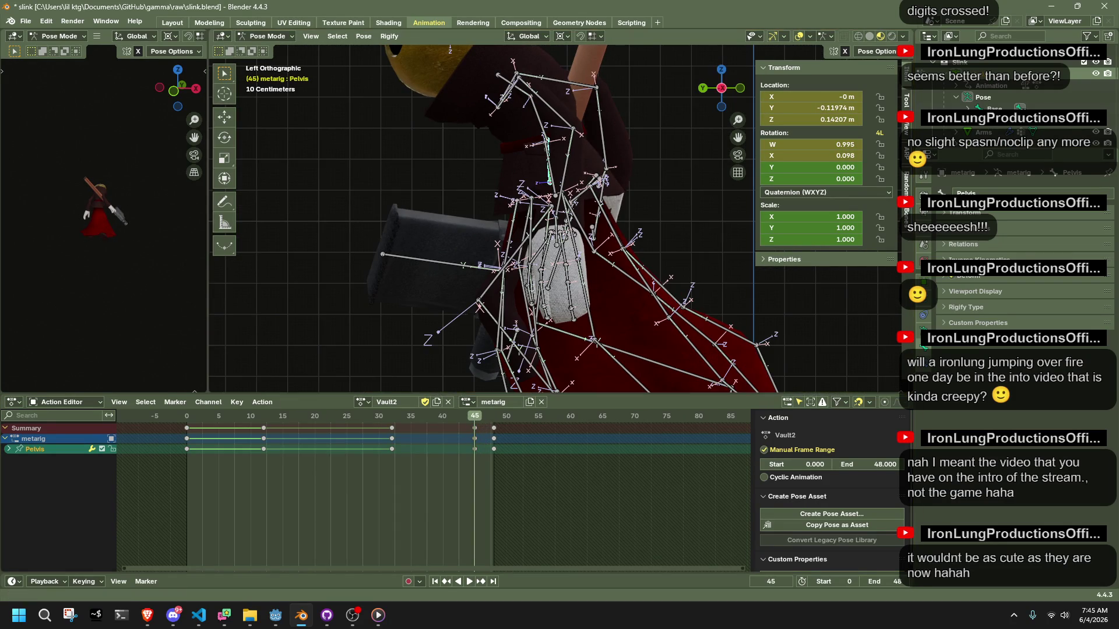
key("alt+Tab")
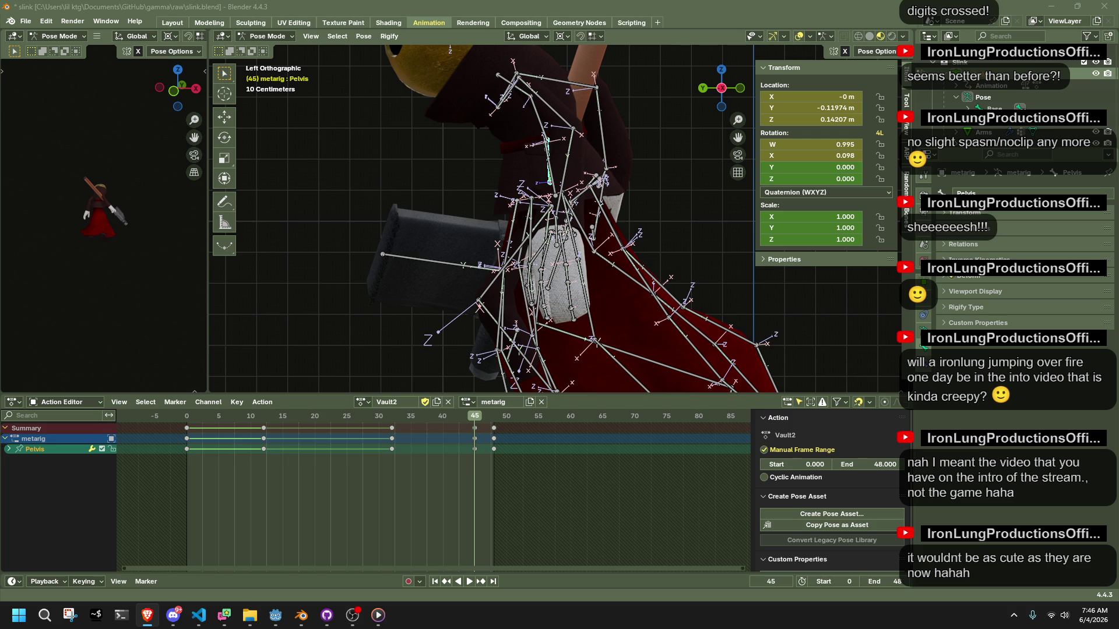
key("alt+Tab")
scroll(656, 215, "down", 5)
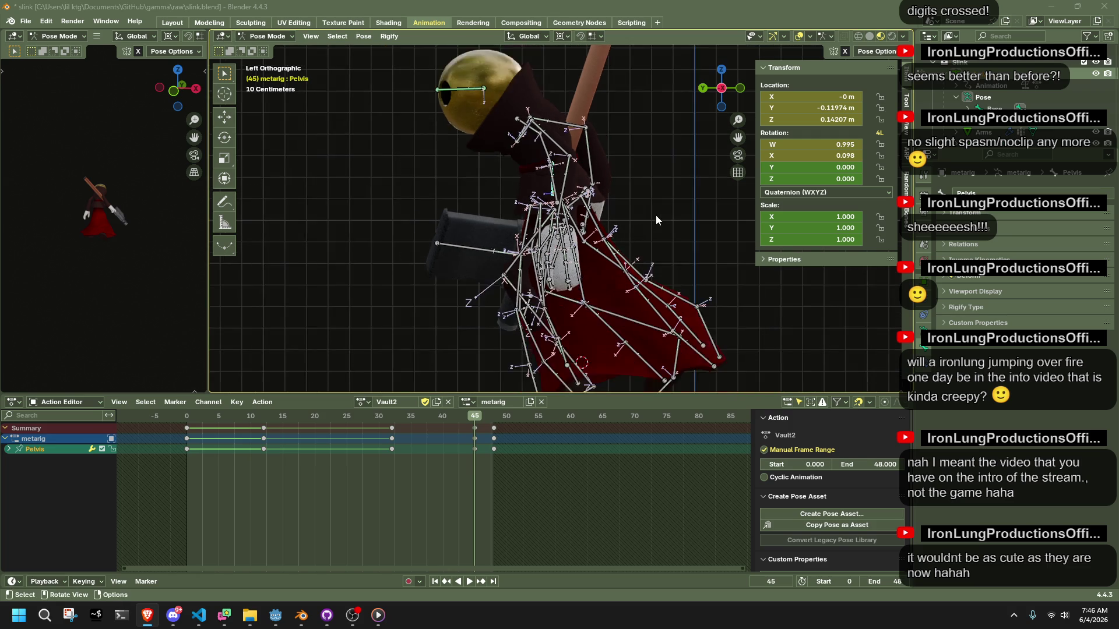
- Lower the Pelvis bone 0.11 m along Z and play the animation to check it
key("g")
key("z")
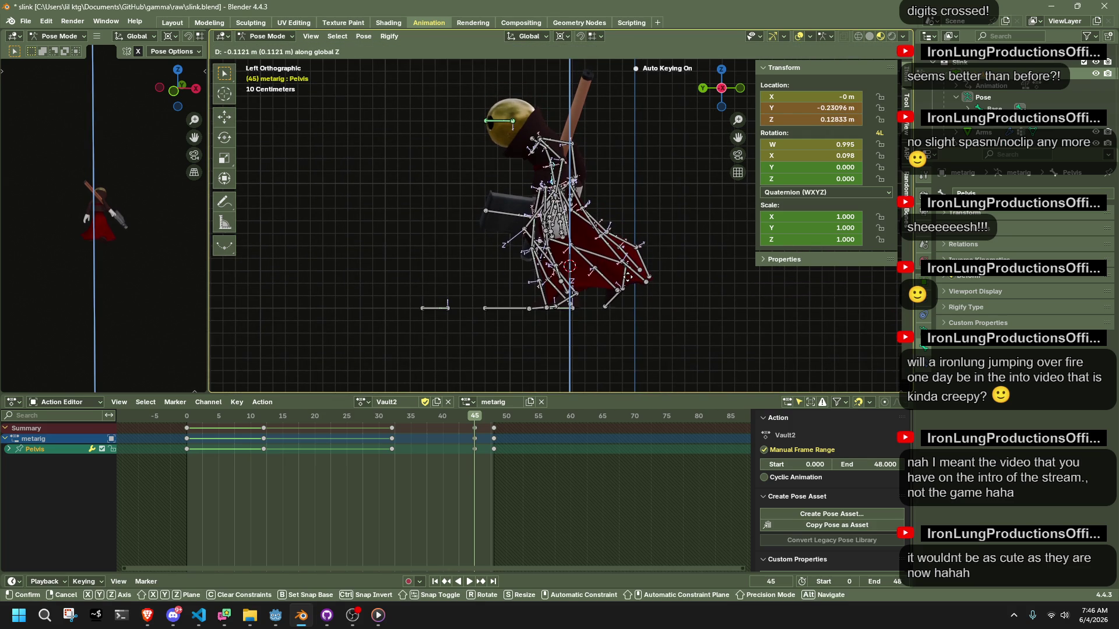
left_click(626, 278)
scroll(626, 277, "down", 3)
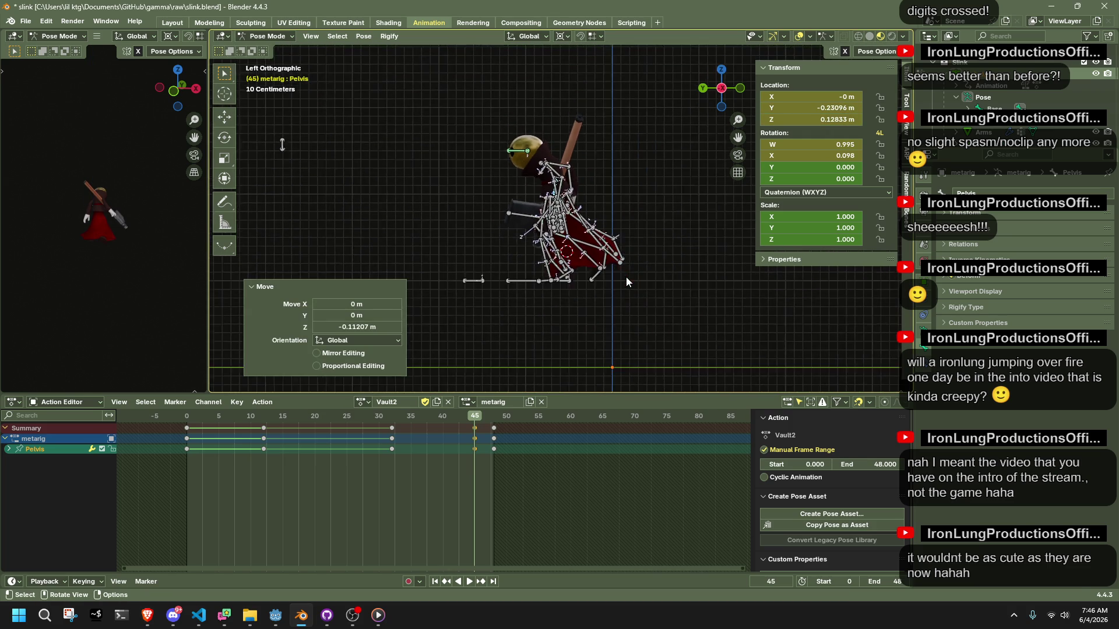
key("space")
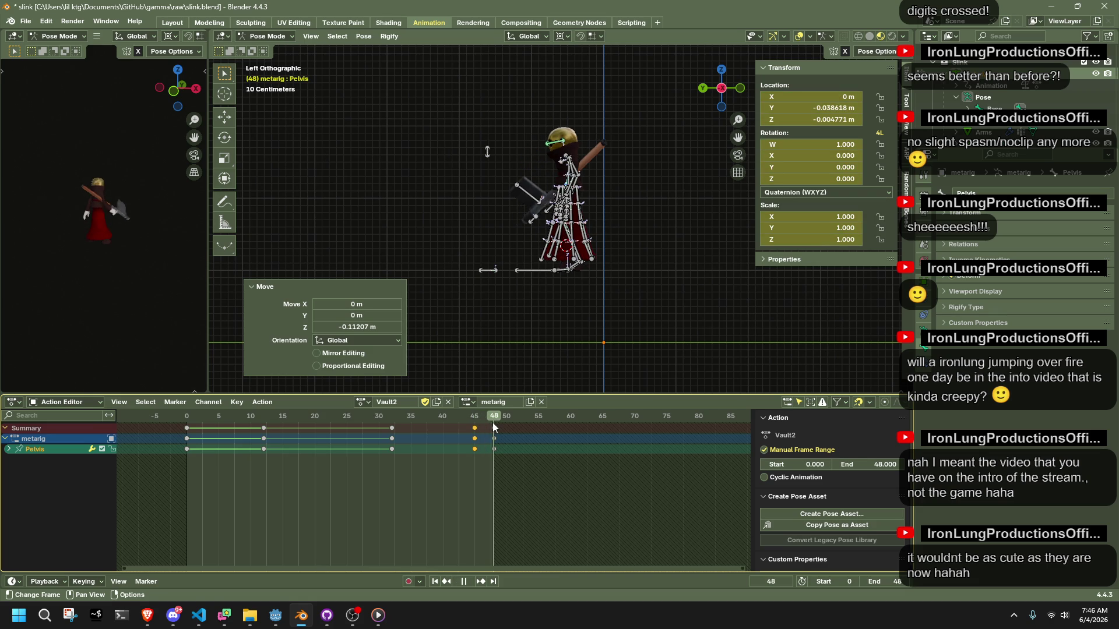
mouse_move(493, 428)
left_mouse_down()
mouse_move(252, 432)
mouse_move(493, 475)
mouse_move(394, 484)
mouse_move(492, 502)
mouse_move(474, 505)
mouse_move(474, 454)
left_mouse_up()
- Shift the Pelvis key and all bones' frame-45 keys to frame 44
scroll(474, 453, "up", 2)
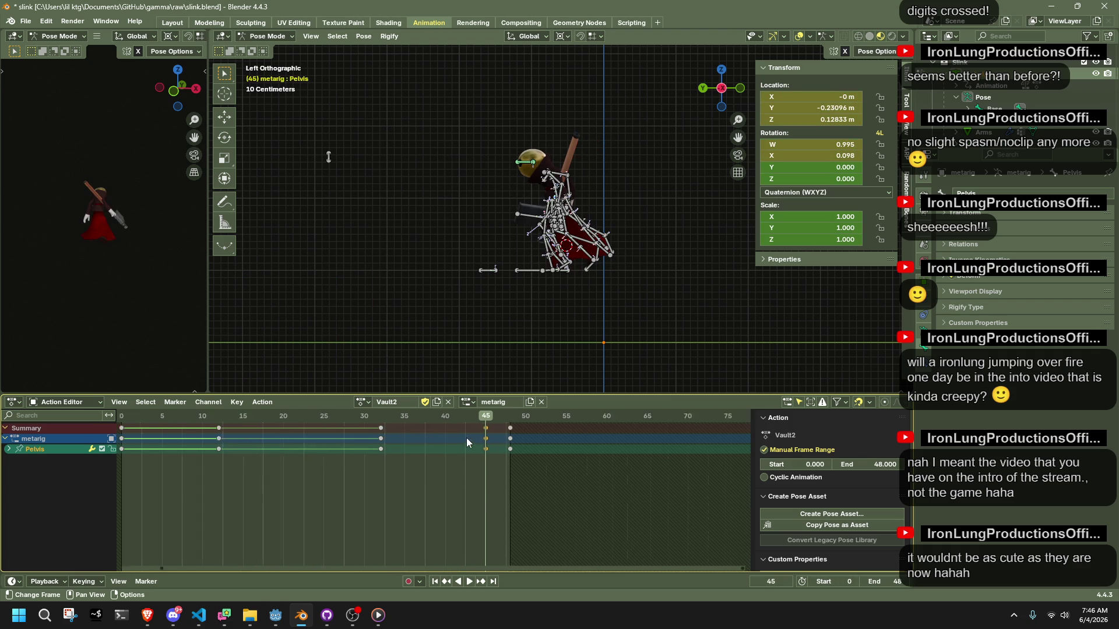
key("shift+ctrl+space")
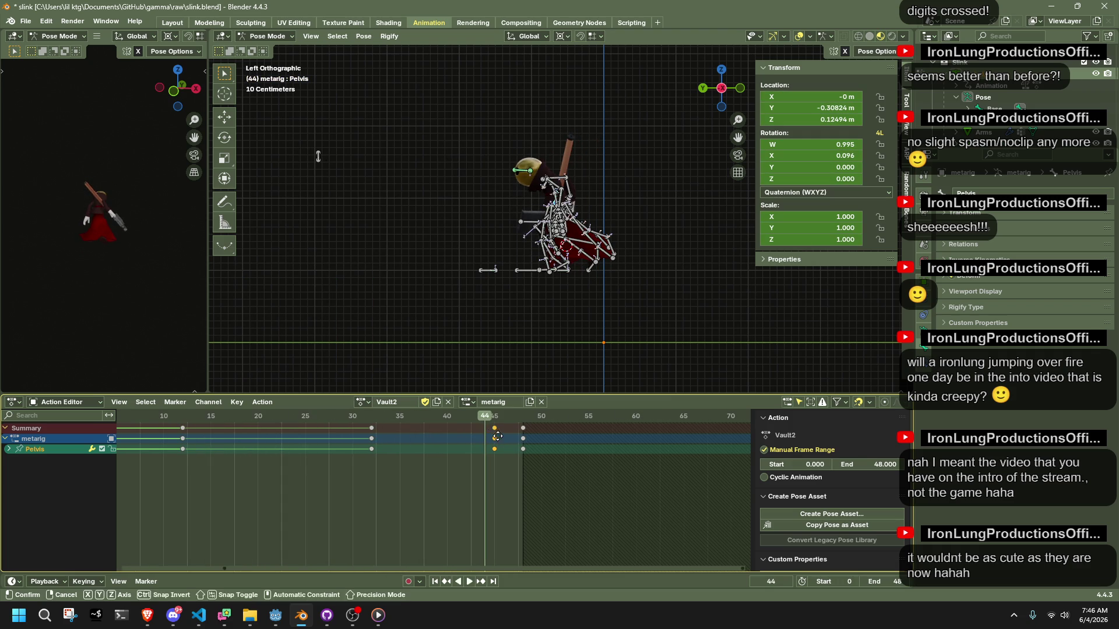
left_click(498, 436)
key("a")
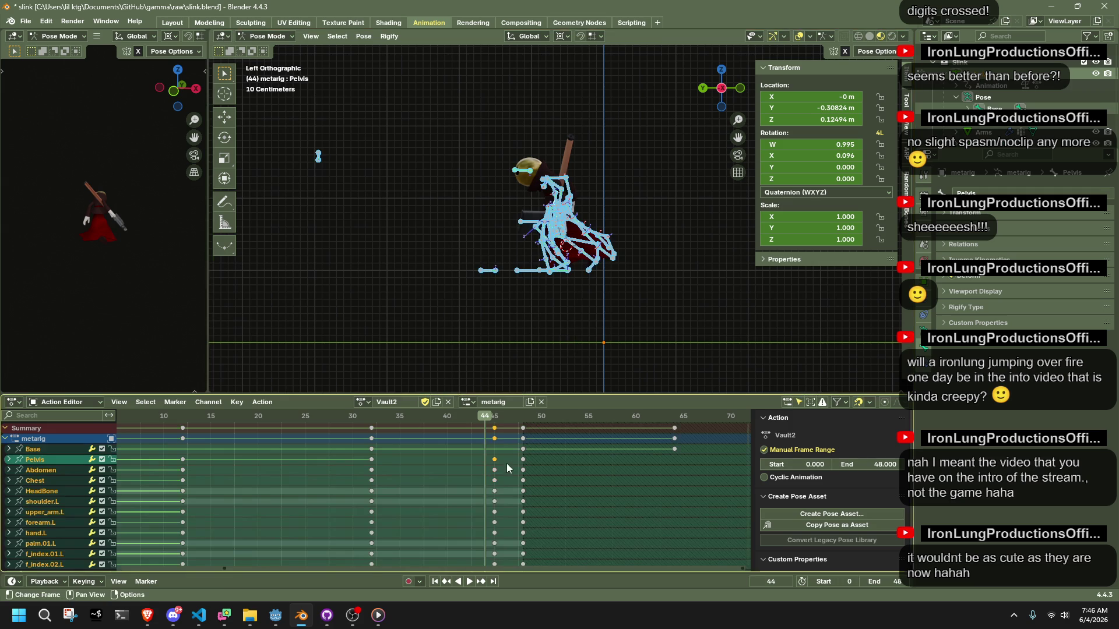
left_click_drag(493, 412, 484, 411)
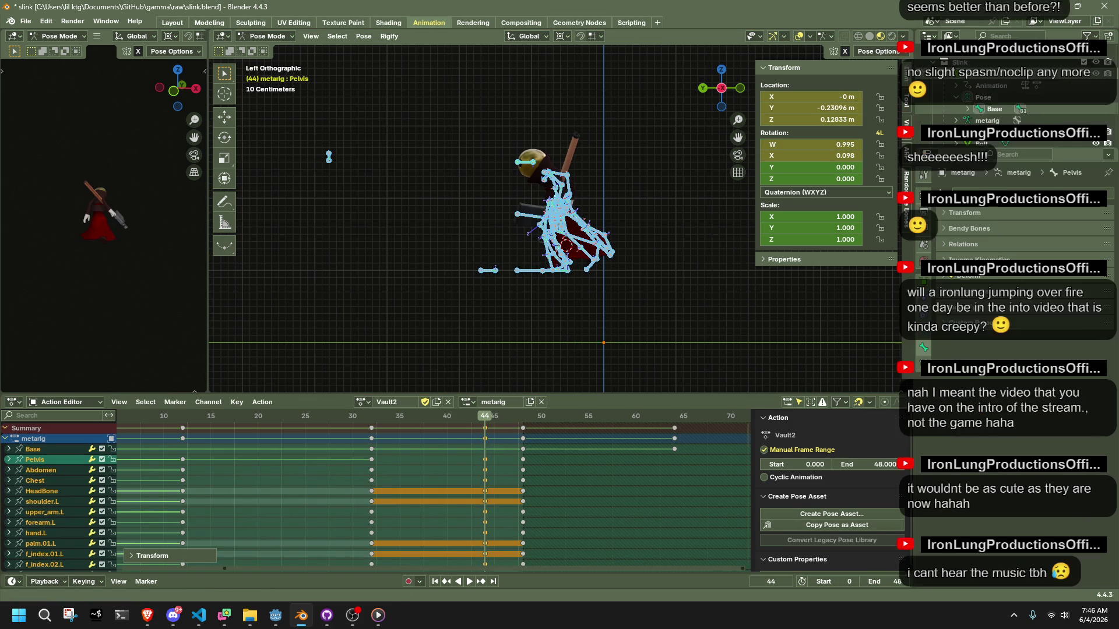
left_click_drag(753, 0, 753, 86)
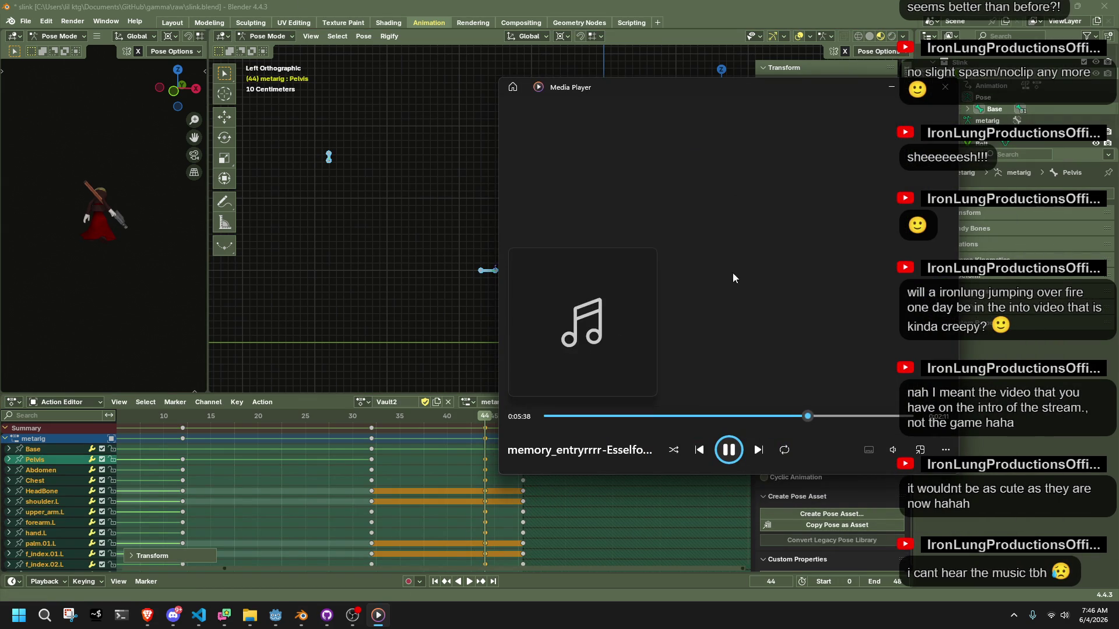
- Turn the Media Player music volume down low and minimize the player
left_click(892, 449)
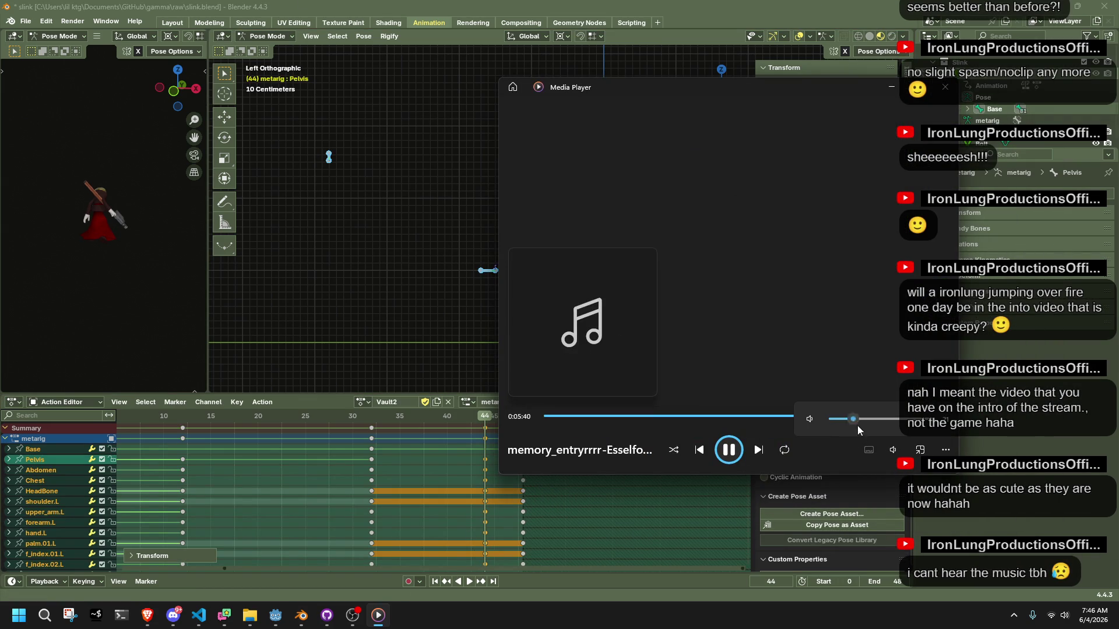
left_click_drag(949, 436, 840, 466)
left_click(886, 88)
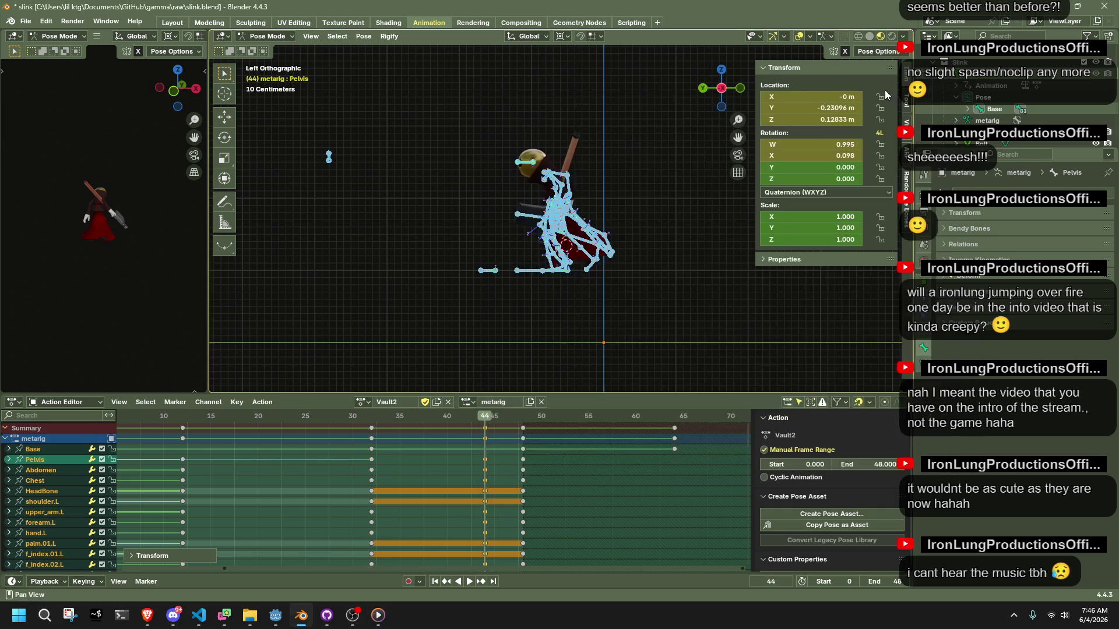
- Play the whole Vault2 action in an orbited perspective view, then bring OBS Studio forward
key("Home")
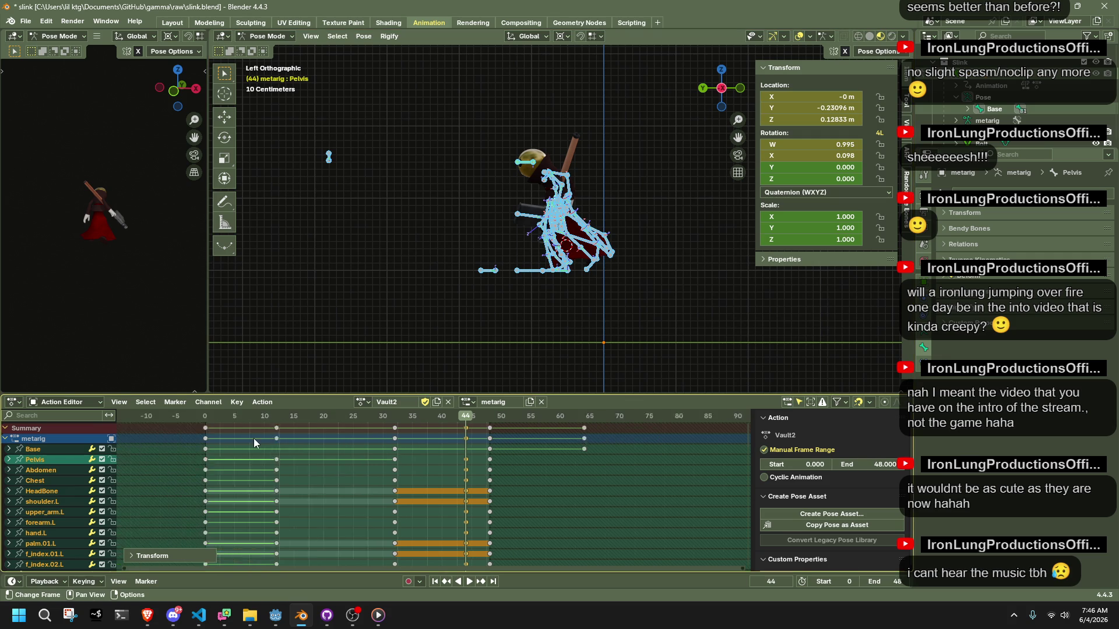
key("space")
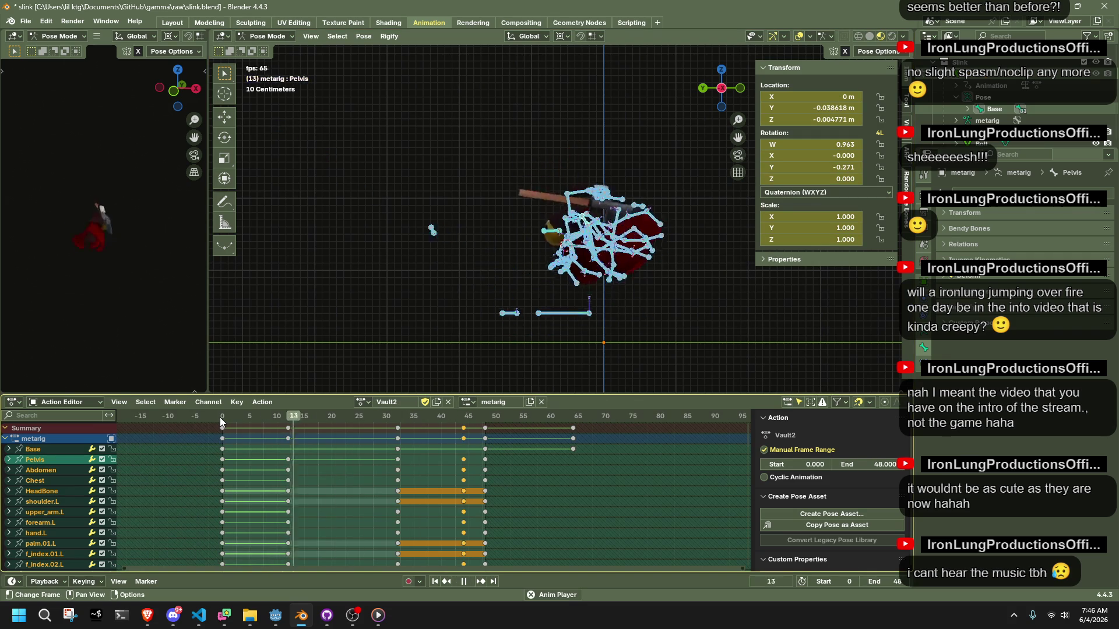
middle_click_drag(412, 295, 579, 278)
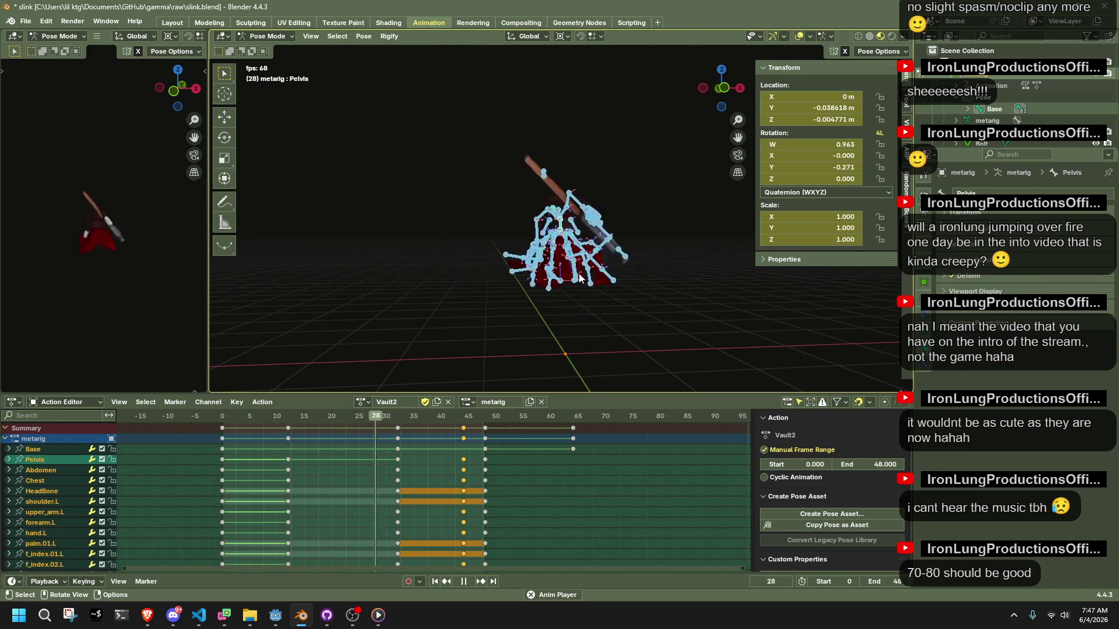
mouse_move(578, 277)
middle_mouse_down()
mouse_move(736, 291)
mouse_move(708, 275)
middle_mouse_up()
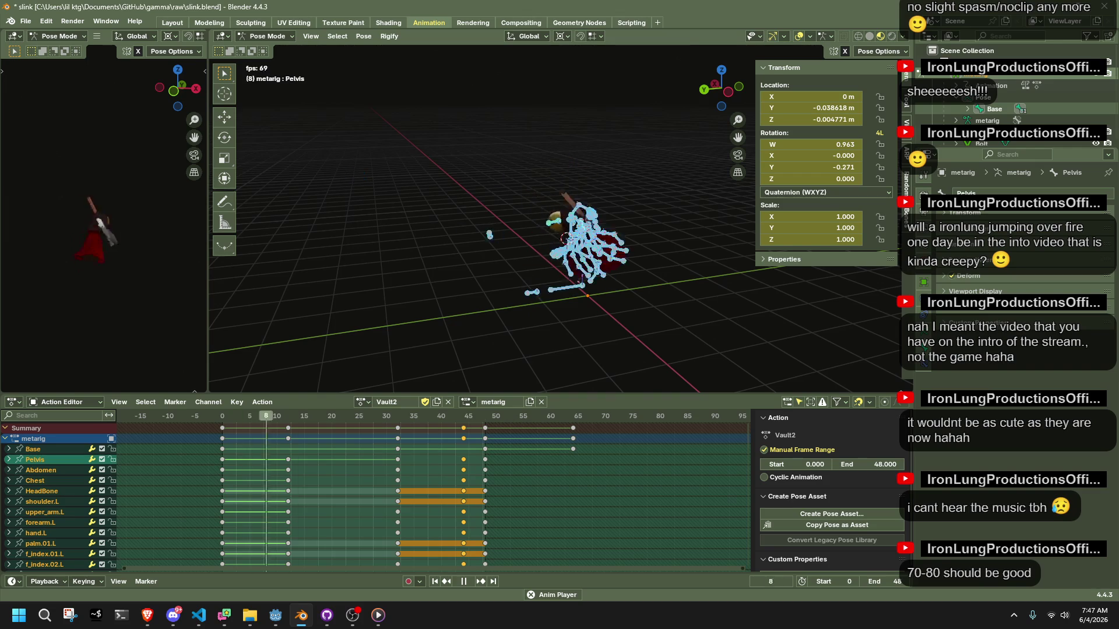
key("alt+Tab")
mouse_move(617, 86)
left_mouse_down()
mouse_move(531, 99)
mouse_move(530, 47)
mouse_move(509, 42)
left_mouse_up()
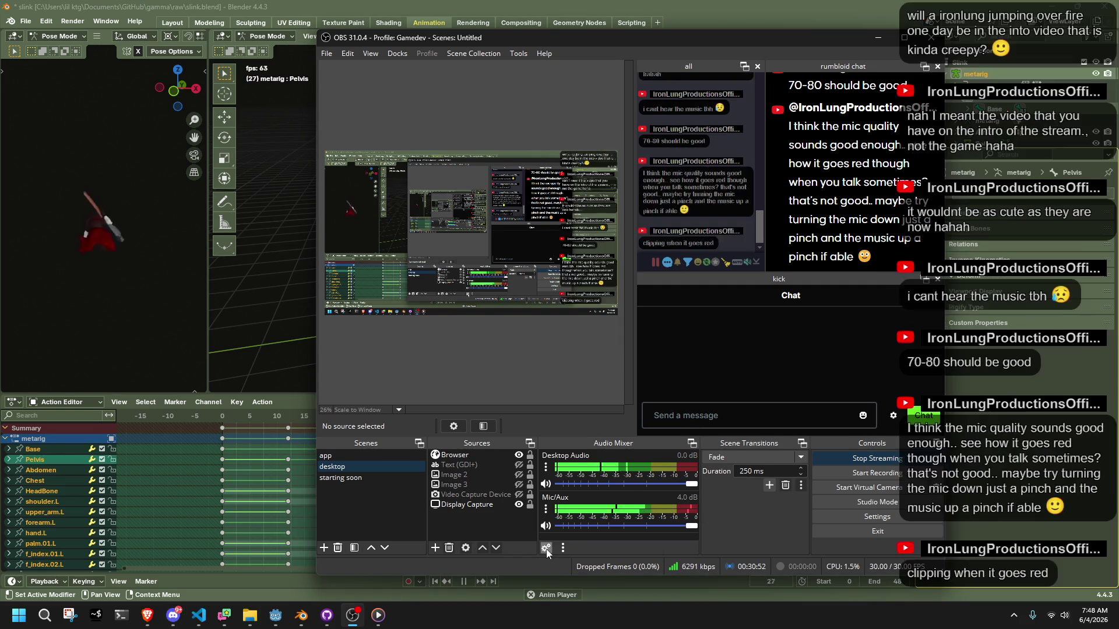
- Lower the Mic/Aux volume from 4.0 dB to 2.0 dB in Advanced Audio Properties
left_click(547, 549)
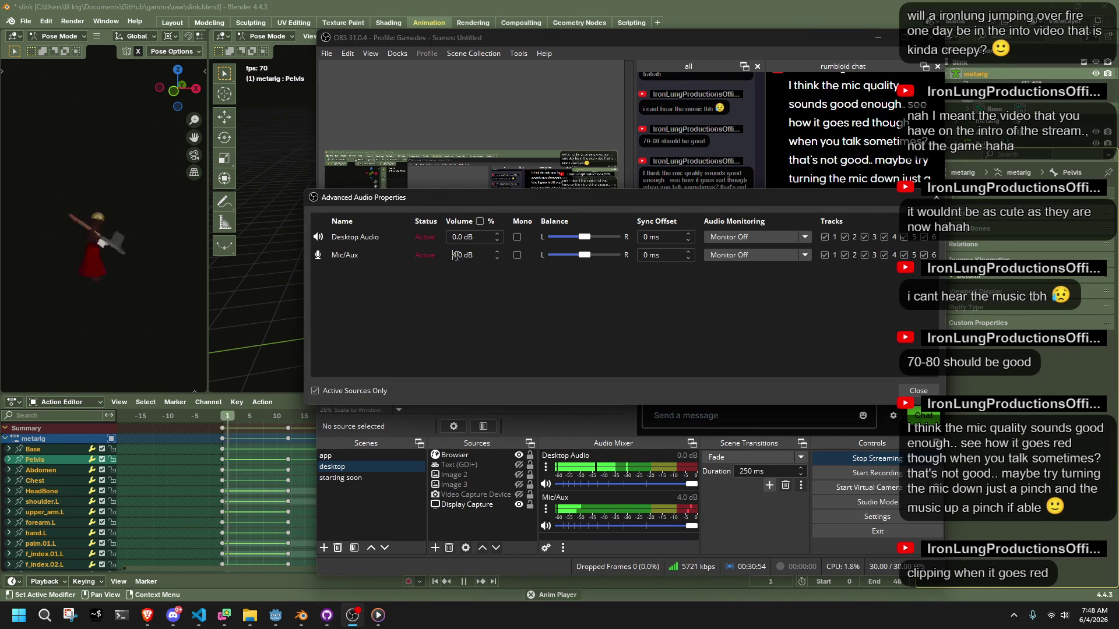
key("BackSpace")
type("0")
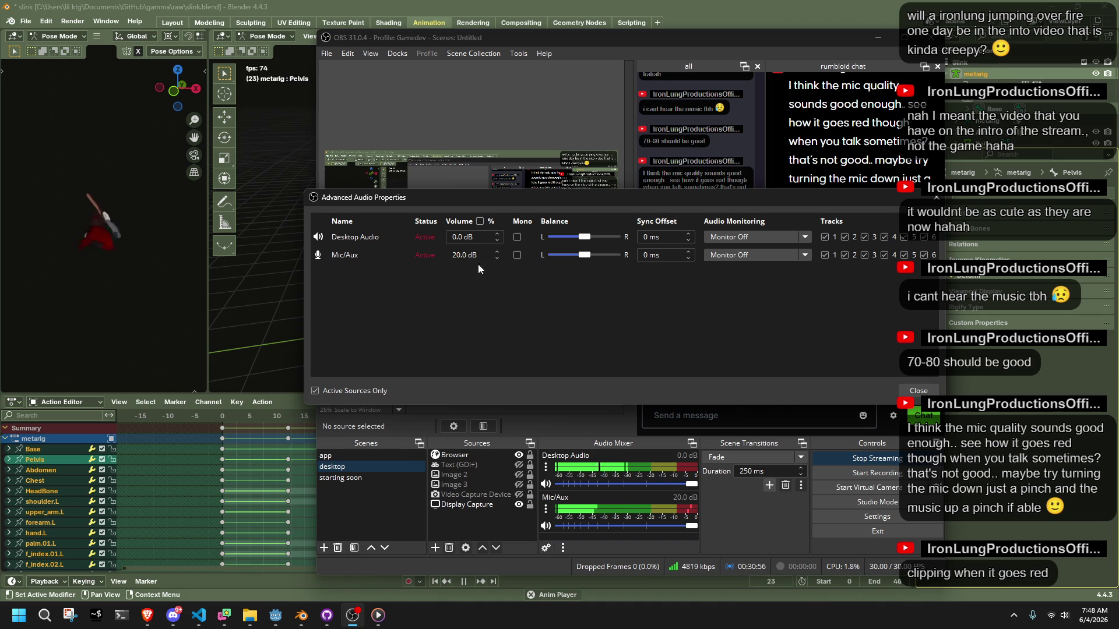
key("BackSpace")
type("2")
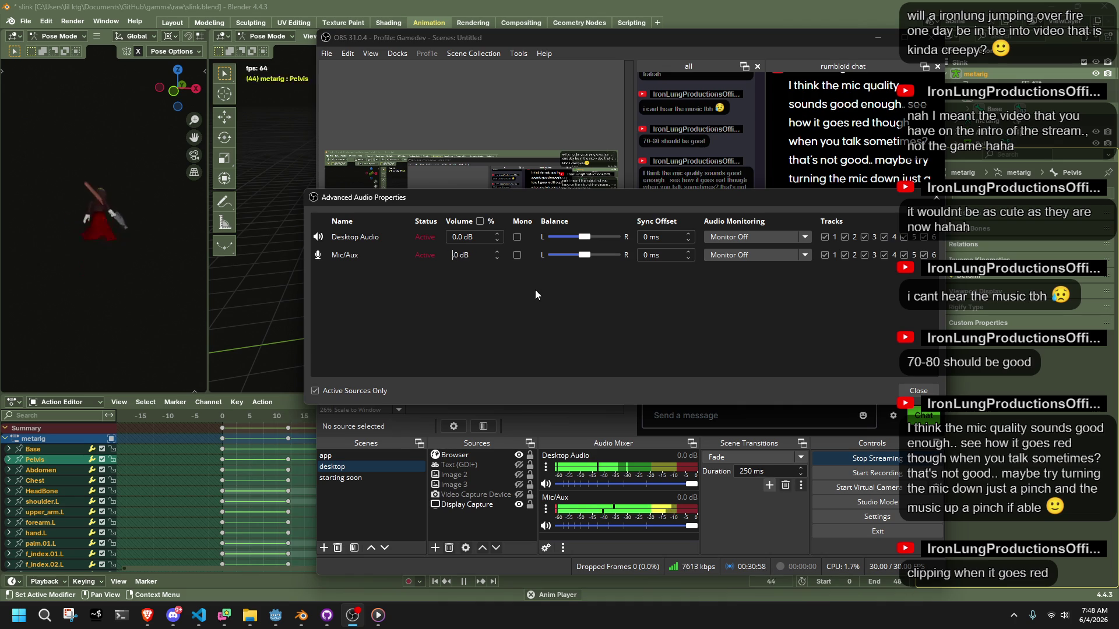
key("Escape")
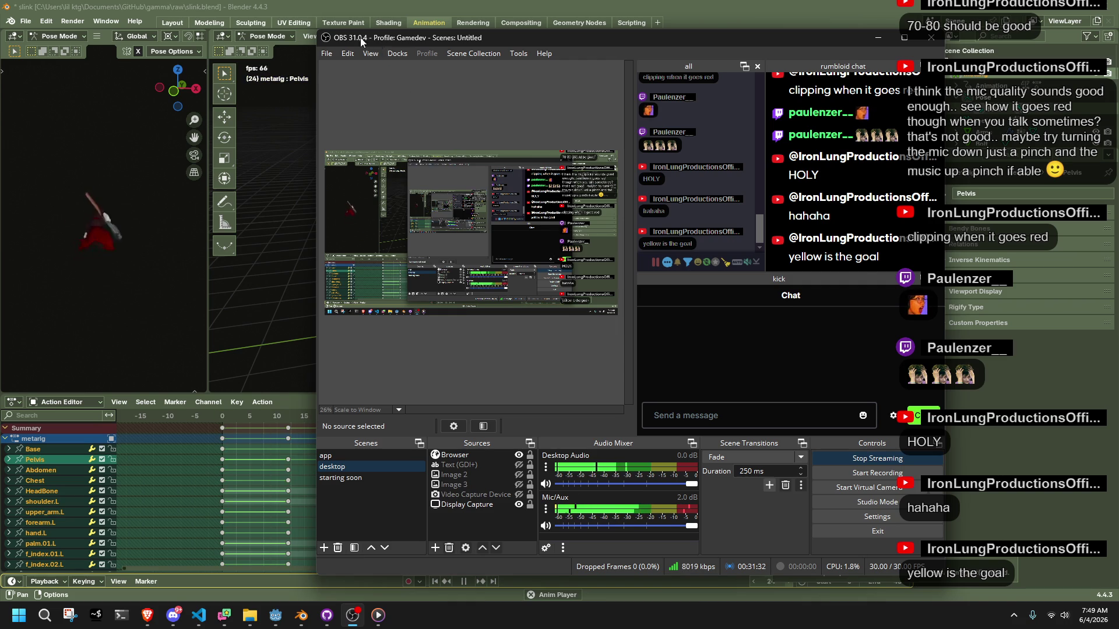
- Bring Blender in front of OBS, orbit around the character and stop playback
left_click(670, 580)
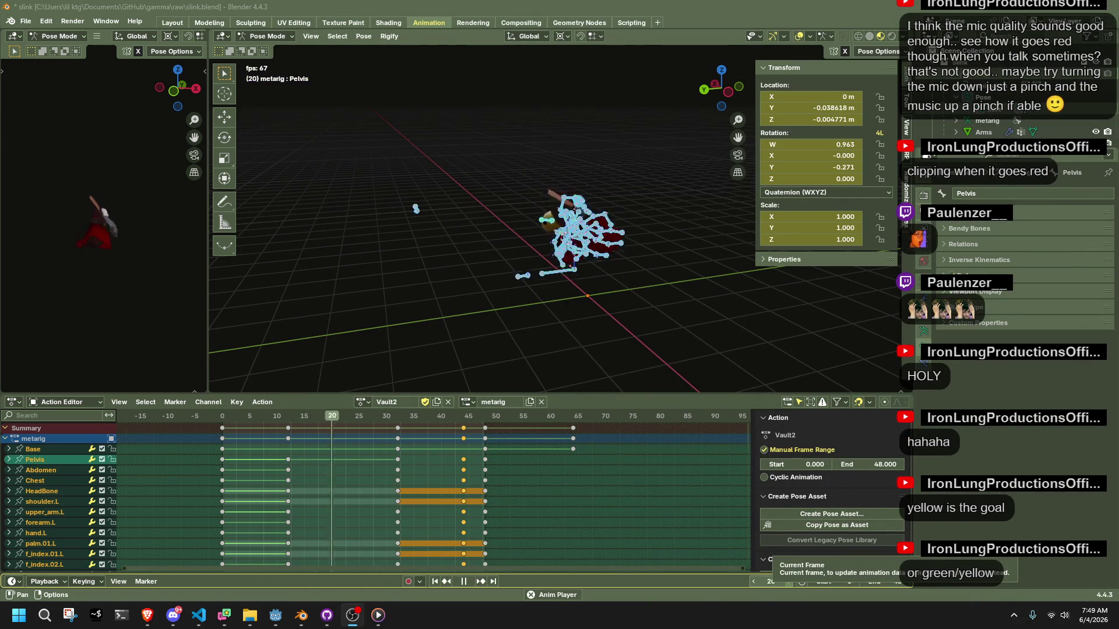
scroll(659, 273, "up", 5)
mouse_move(672, 271)
middle_mouse_down()
mouse_move(420, 223)
mouse_move(627, 246)
mouse_move(603, 288)
mouse_move(576, 303)
mouse_move(702, 133)
mouse_move(670, 280)
mouse_move(656, 284)
mouse_move(728, 344)
mouse_move(541, 327)
mouse_move(672, 314)
middle_mouse_up()
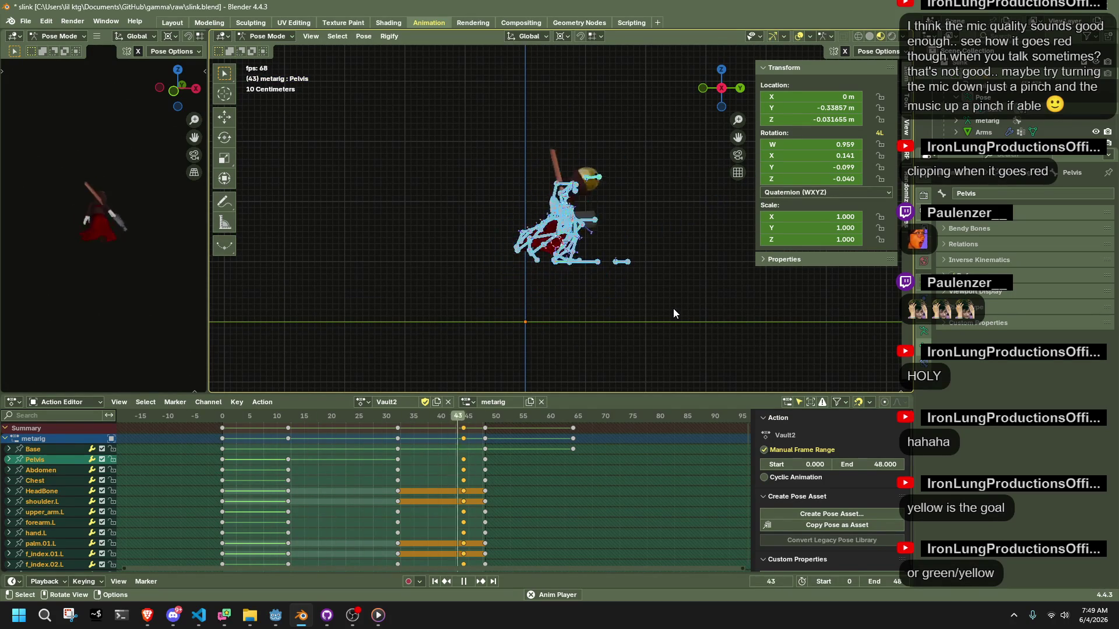
mouse_move(672, 314)
middle_mouse_down()
mouse_move(655, 184)
mouse_move(529, 200)
mouse_move(629, 199)
middle_mouse_up()
key("space")
- Scrub the Vault2 timeline to frame 32 and select the Dress0.003.L bone
mouse_move(442, 418)
left_mouse_down()
mouse_move(477, 425)
mouse_move(256, 442)
mouse_move(268, 445)
left_mouse_up()
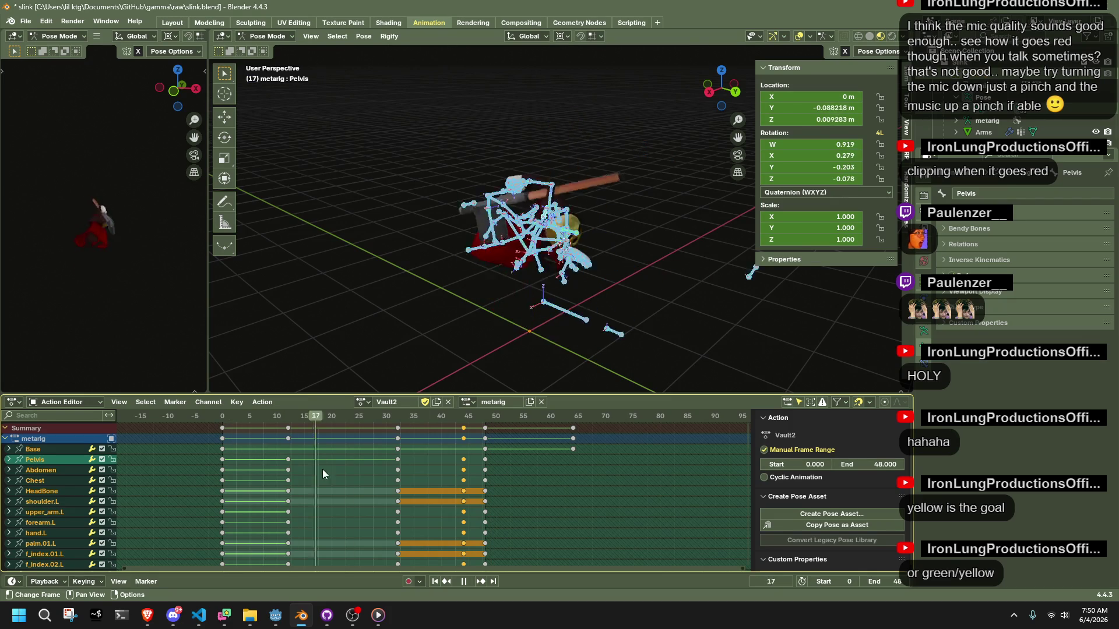
left_click(238, 459)
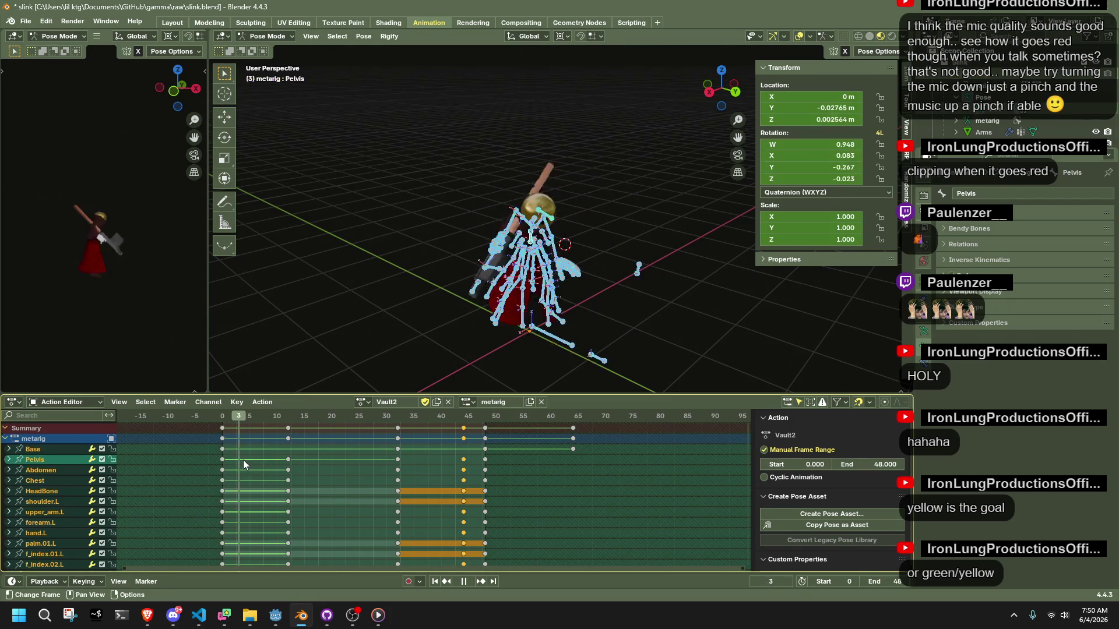
left_click(256, 467)
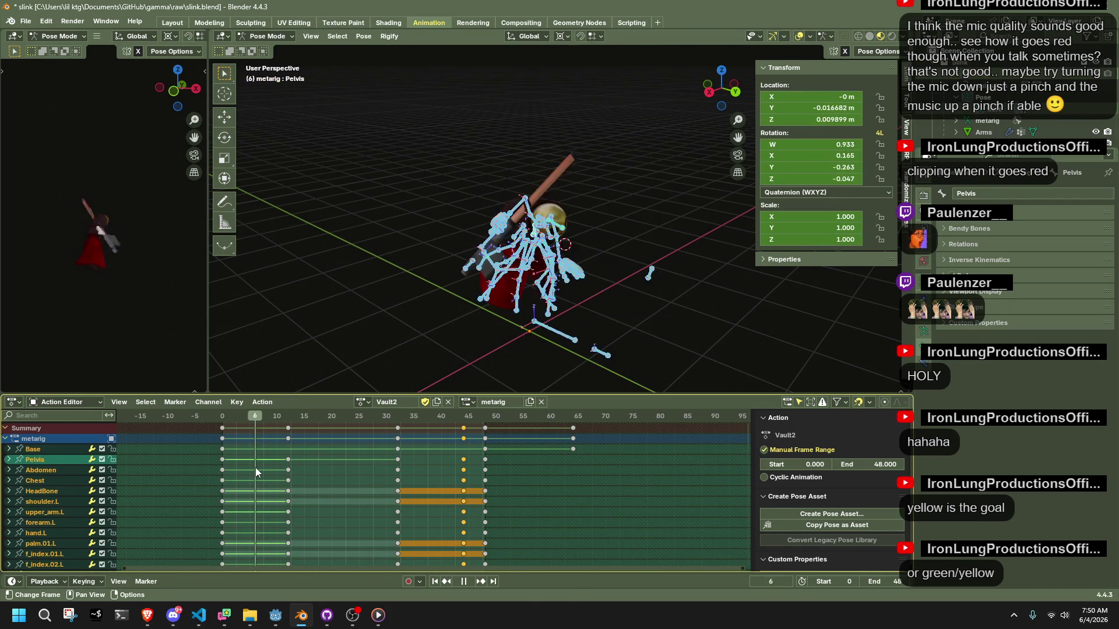
middle_click_drag(461, 232, 144, 289)
mouse_move(409, 420)
left_mouse_down()
mouse_move(412, 429)
mouse_move(398, 423)
left_mouse_up()
mouse_move(491, 324)
middle_mouse_down()
mouse_move(820, 280)
mouse_move(777, 211)
mouse_move(691, 317)
mouse_move(737, 392)
mouse_move(635, 256)
mouse_move(582, 302)
mouse_move(470, 226)
mouse_move(612, 244)
middle_mouse_up()
left_click(582, 302)
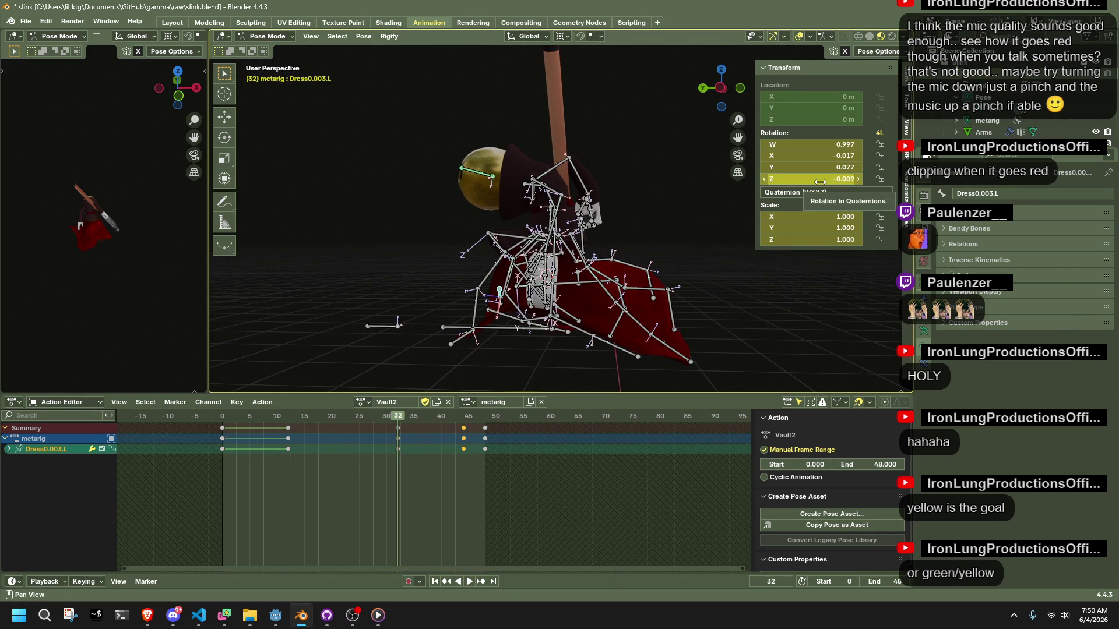
- In the left side view, reposition the bottom dress bone Dress4.003.R at frame 32
key("XF86AudioRaiseVolume")
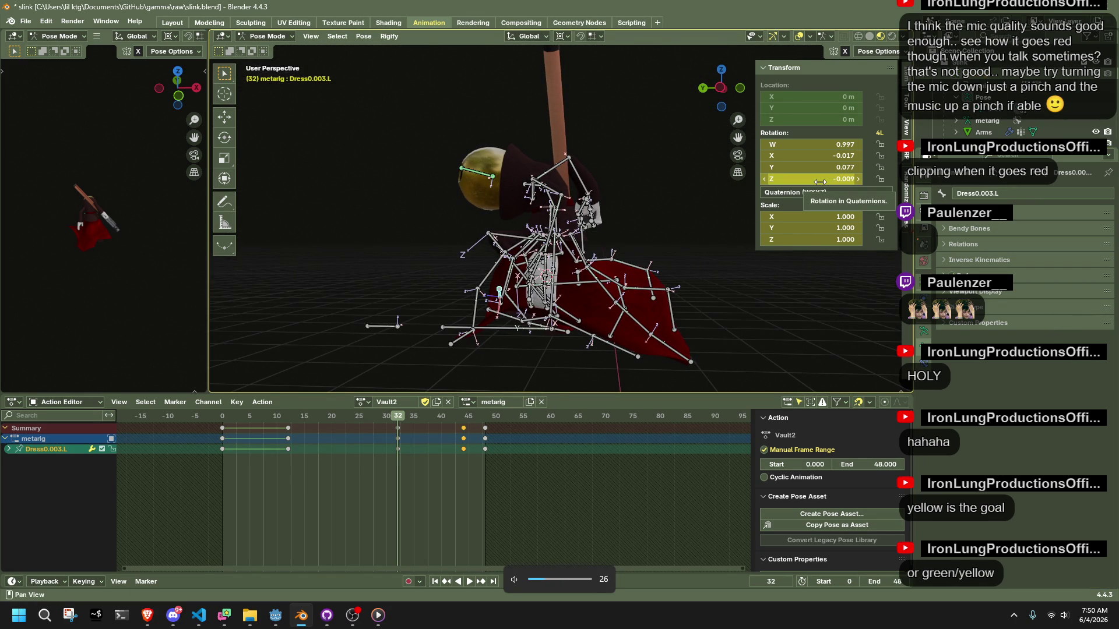
left_click(721, 87)
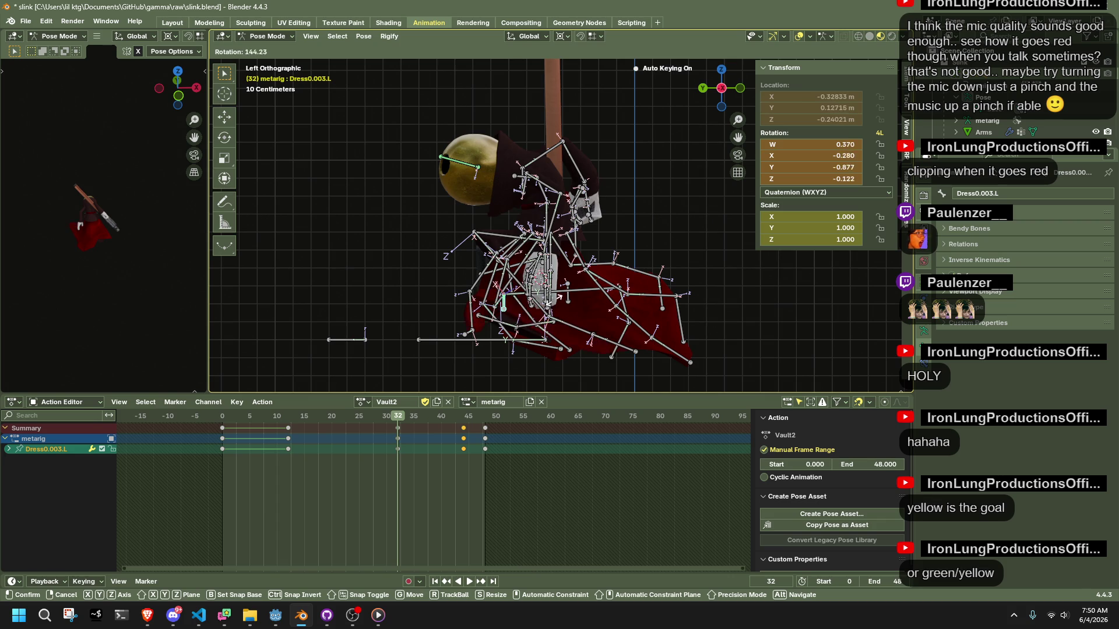
left_click(885, 52)
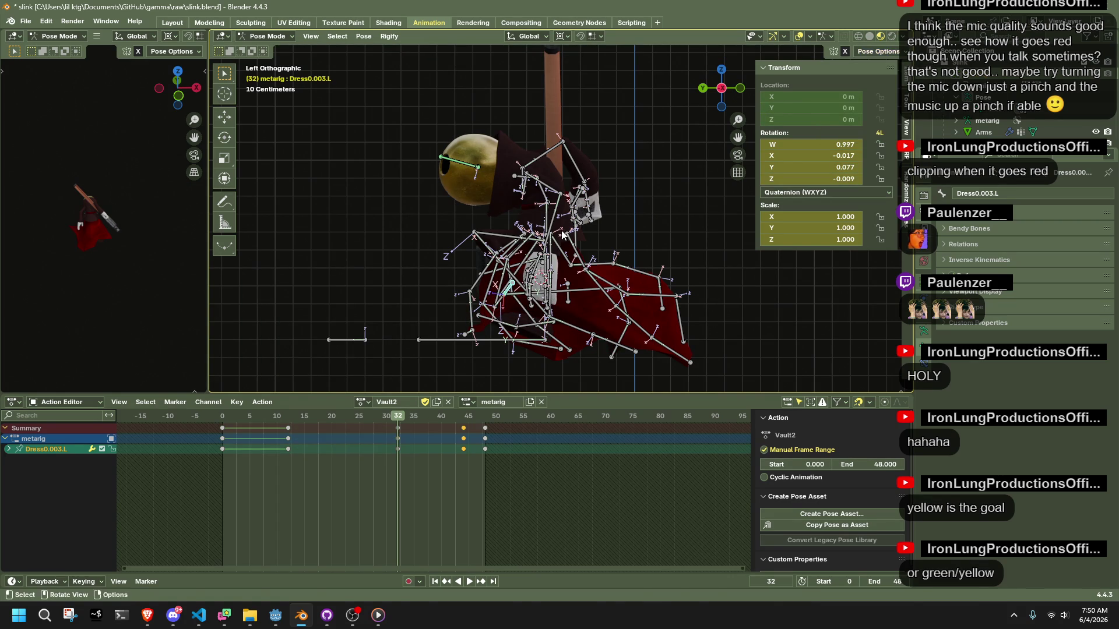
key("g")
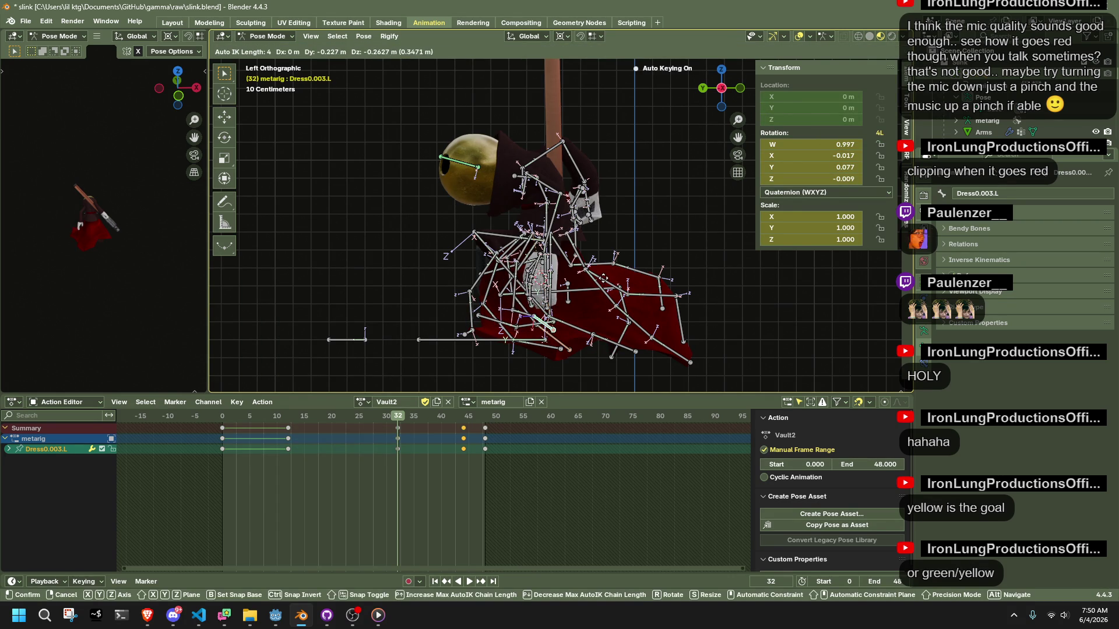
left_click(575, 353)
left_click_drag(551, 352, 576, 336)
left_click(569, 349)
- Move the selected dress bone and review the motion by playing and scrubbing the action
left_click_drag(561, 351, 542, 327)
mouse_move(542, 327)
middle_mouse_down()
mouse_move(716, 330)
mouse_move(754, 309)
mouse_move(799, 322)
middle_mouse_up()
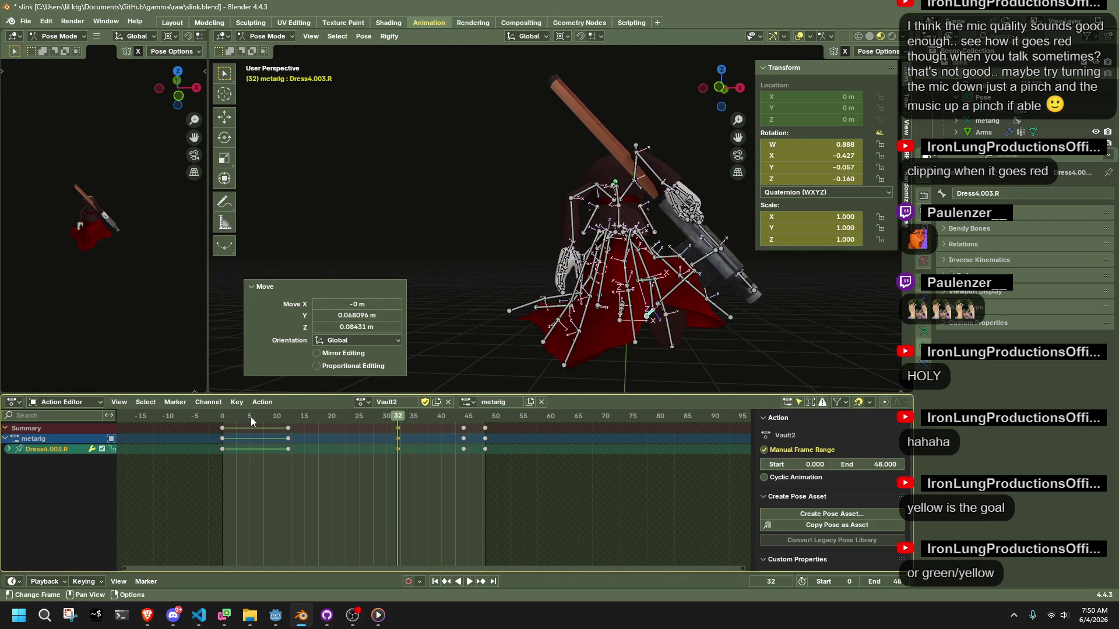
left_click(220, 421)
key("space")
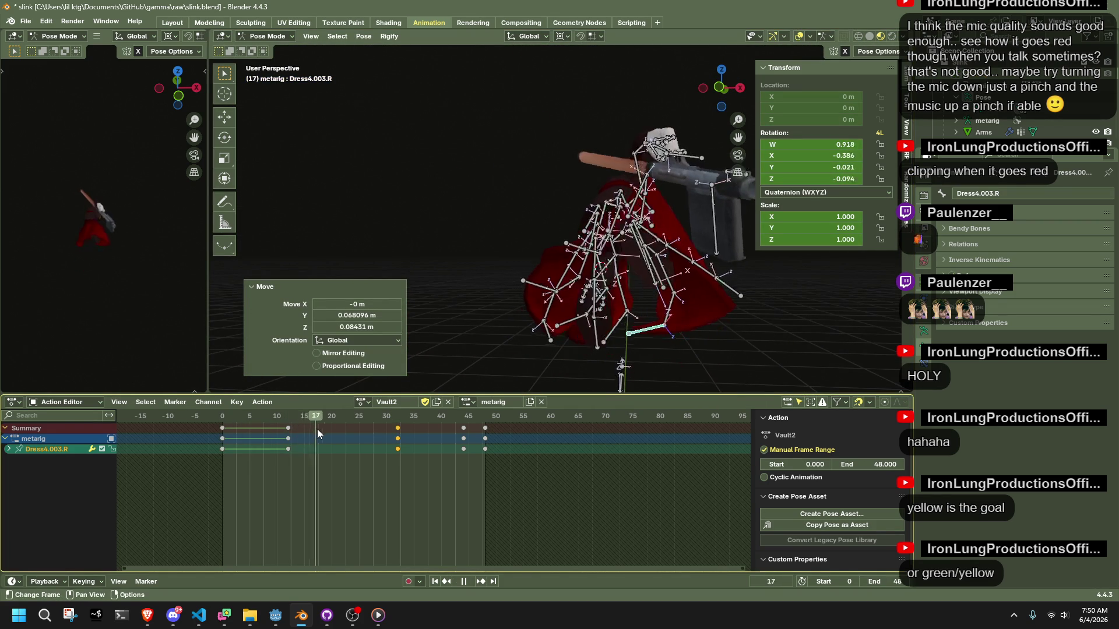
left_click_drag(243, 442, 398, 449)
mouse_move(481, 294)
middle_mouse_down()
mouse_move(487, 285)
mouse_move(575, 354)
mouse_move(532, 358)
mouse_move(505, 300)
mouse_move(567, 165)
mouse_move(515, 177)
mouse_move(481, 231)
middle_mouse_up()
- Move Dress1.003.L to a new position, then select Dress0.003.L
left_click(568, 172)
key("g")
left_click(564, 186)
left_click(497, 247)
- Drop Dress0.003.L lower and right (X 0.021, Y 0.197, Z -0.027 m), then select Dress4.L
key("g")
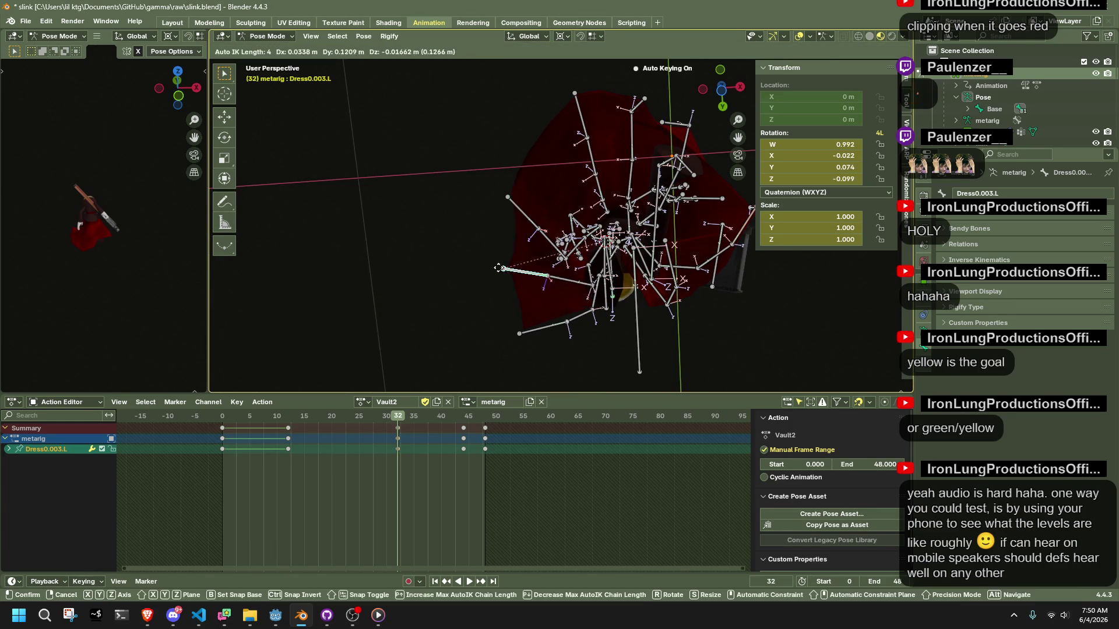
left_click(495, 282)
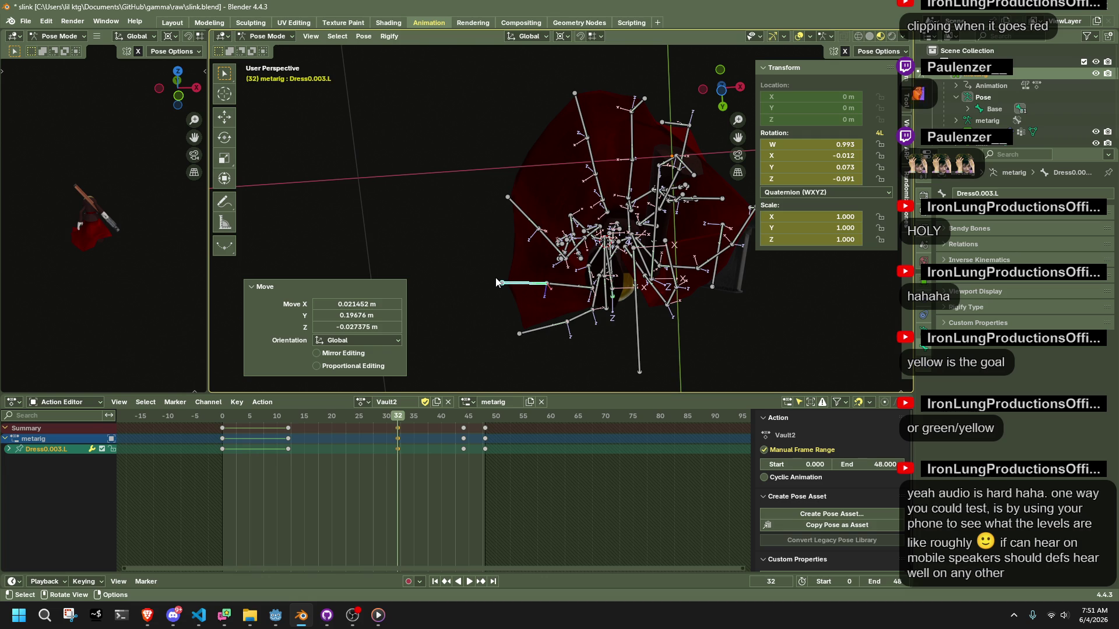
mouse_move(495, 283)
middle_mouse_down()
mouse_move(500, 258)
mouse_move(554, 360)
mouse_move(461, 50)
mouse_move(441, 386)
mouse_move(420, 355)
mouse_move(365, 327)
mouse_move(260, 314)
mouse_move(545, 300)
mouse_move(797, 262)
mouse_move(577, 236)
mouse_move(639, 240)
mouse_move(648, 316)
mouse_move(630, 306)
mouse_move(630, 275)
mouse_move(480, 283)
mouse_move(440, 299)
mouse_move(562, 315)
mouse_move(465, 298)
mouse_move(427, 309)
mouse_move(579, 297)
mouse_move(711, 331)
mouse_move(809, 331)
mouse_move(756, 351)
mouse_move(659, 350)
mouse_move(560, 315)
middle_mouse_up()
left_click(439, 300)
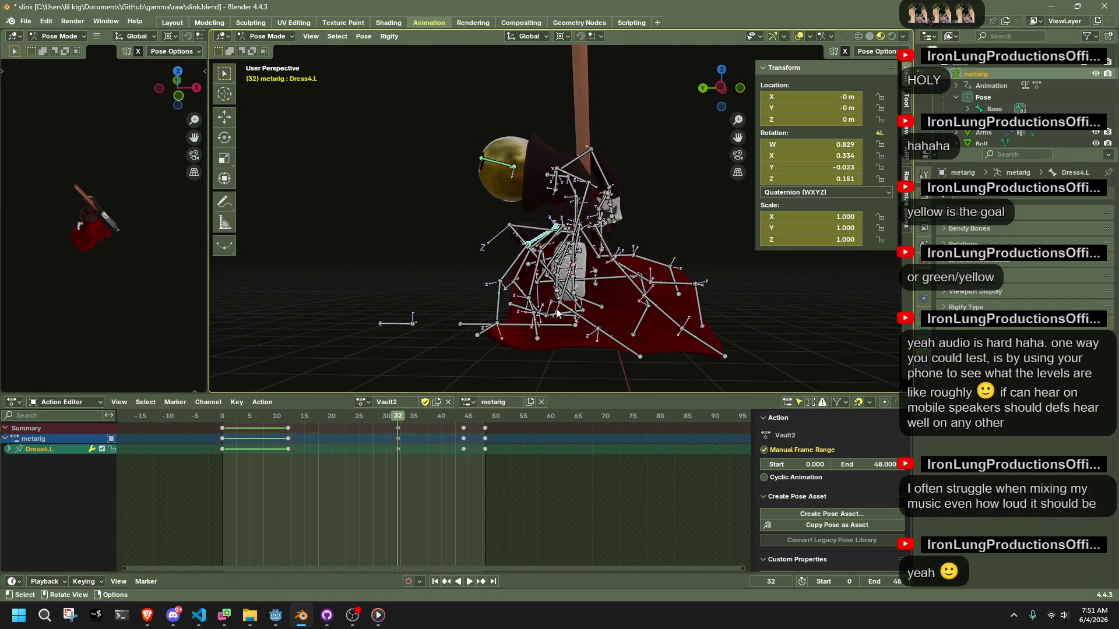
- Save slink.blend, deselect all bones, and return to the left orthographic view
mouse_move(469, 255)
middle_mouse_down()
mouse_move(641, 320)
mouse_move(663, 291)
middle_mouse_up()
key("ctrl+s")
left_click(663, 291)
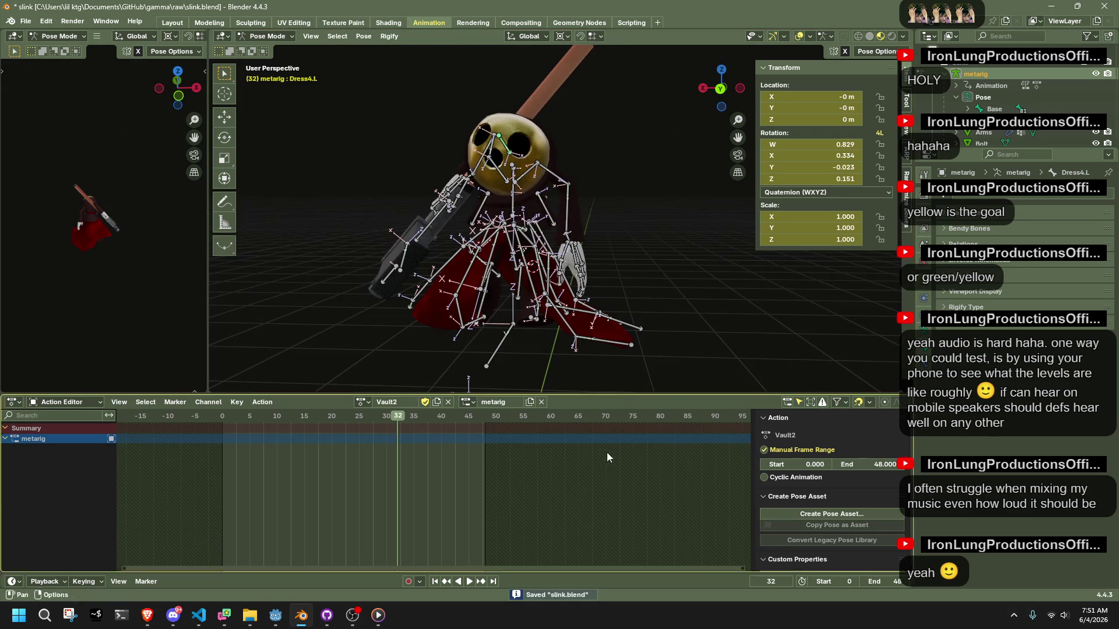
left_click(249, 615)
mouse_move(1118, 224)
left_mouse_down()
mouse_move(663, 155)
mouse_move(547, 86)
mouse_move(529, 102)
mouse_move(491, 75)
mouse_move(480, 83)
mouse_move(1118, 87)
left_mouse_up()
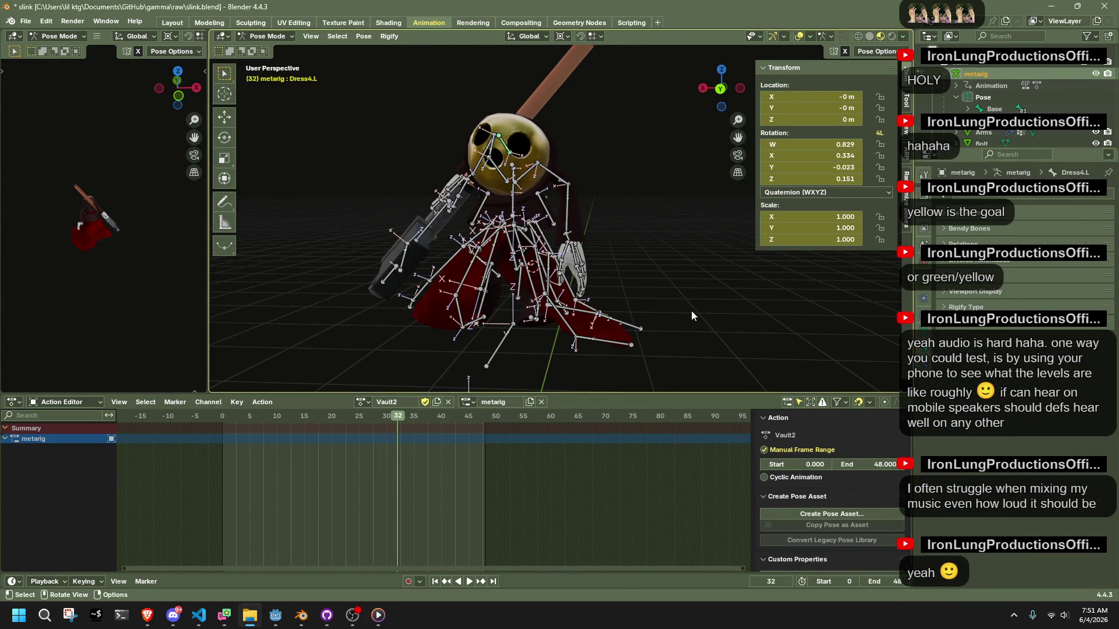
mouse_move(711, 275)
middle_mouse_down()
mouse_move(621, 266)
mouse_move(708, 124)
middle_mouse_up()
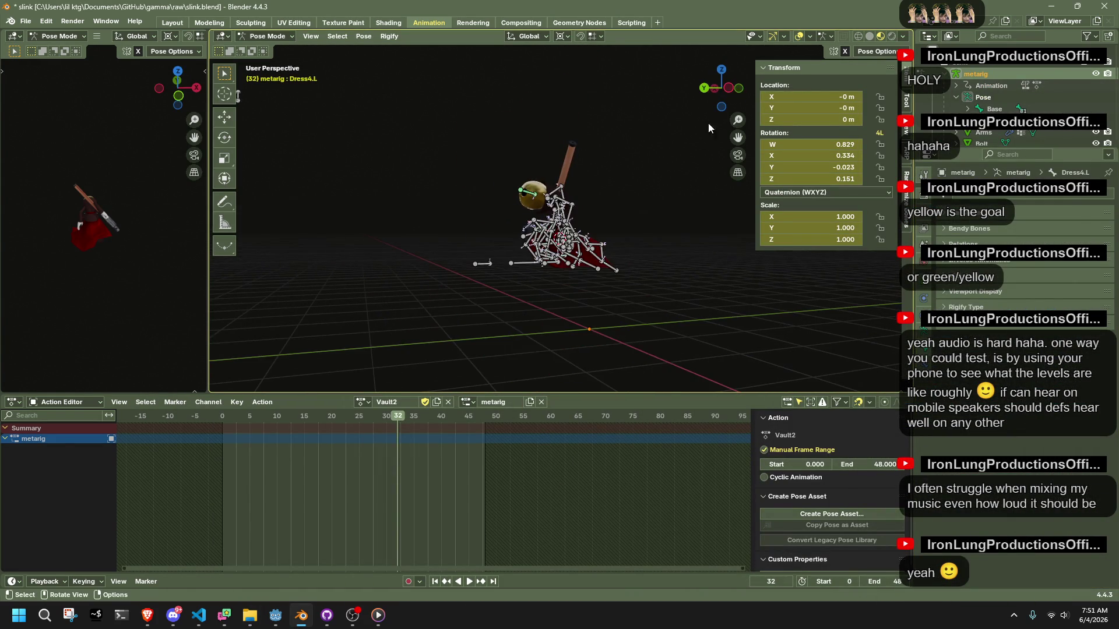
left_click(729, 88)
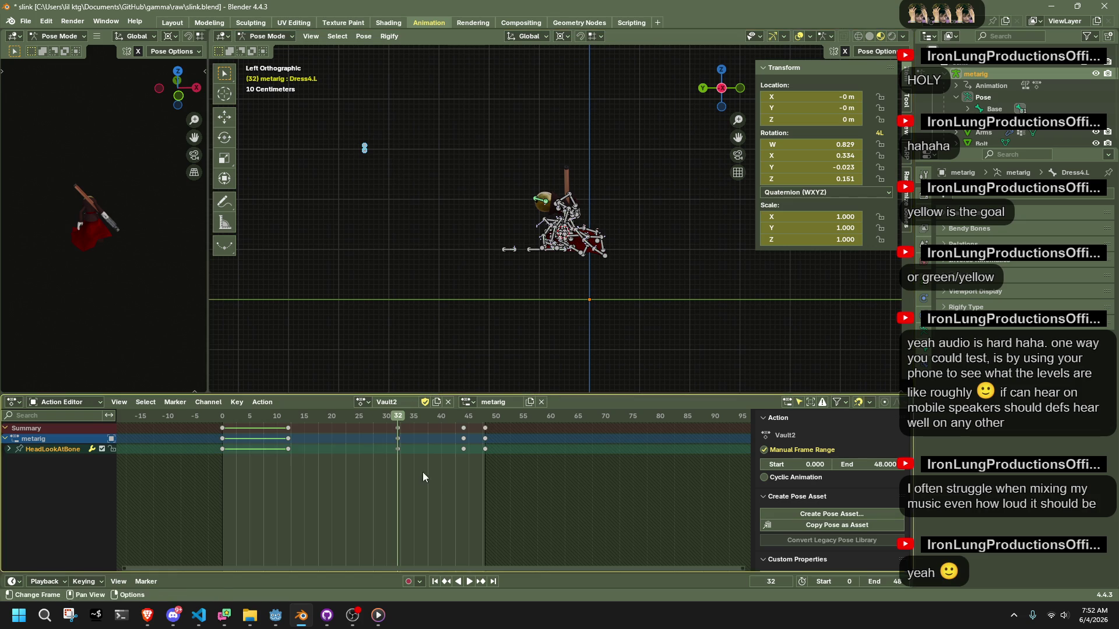
- Delete the Vault2 keys at frames 32, 44 and 12, replaying the action to check
left_click_drag(467, 483, 378, 422)
key("Delete")
key("space")
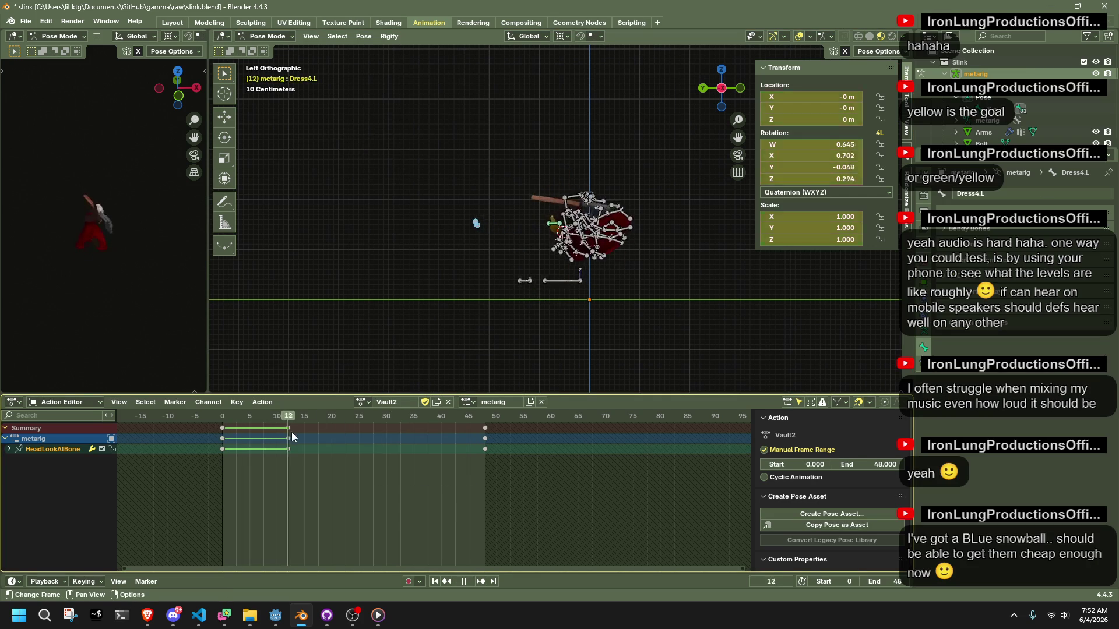
mouse_move(356, 442)
left_mouse_down()
mouse_move(486, 461)
mouse_move(214, 460)
mouse_move(303, 460)
mouse_move(275, 428)
left_mouse_up()
key("space")
key("Delete")
key("space")
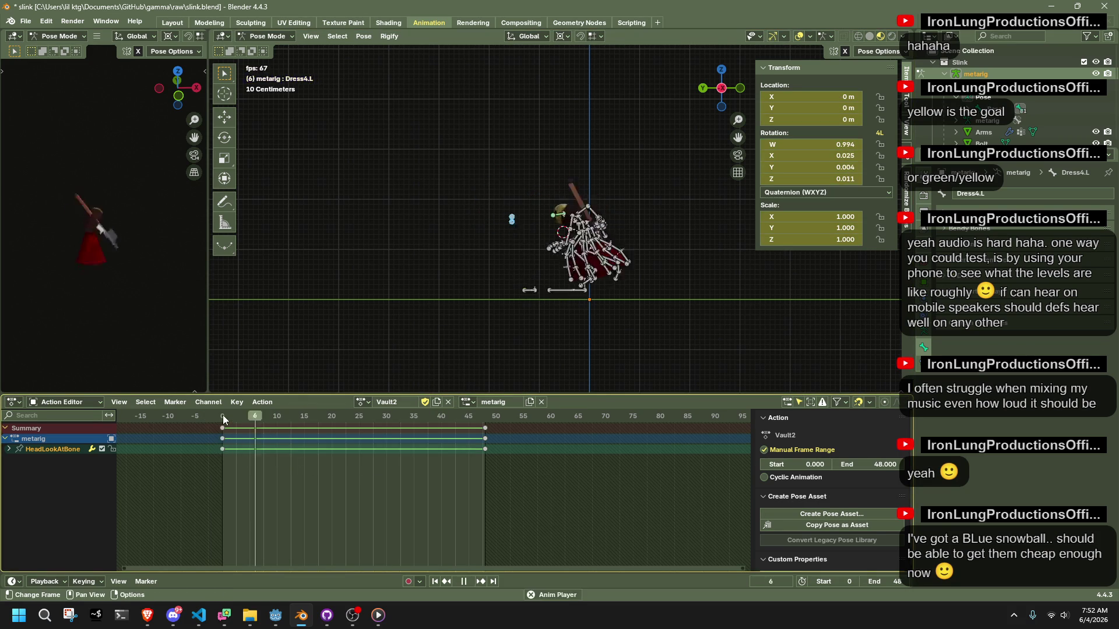
key("space")
- Copy the frame-0 keys to frame 21 and play the animation to test it
left_click(221, 417)
left_click_drag(244, 472, 182, 429)
key("g")
left_click(293, 448)
key("space")
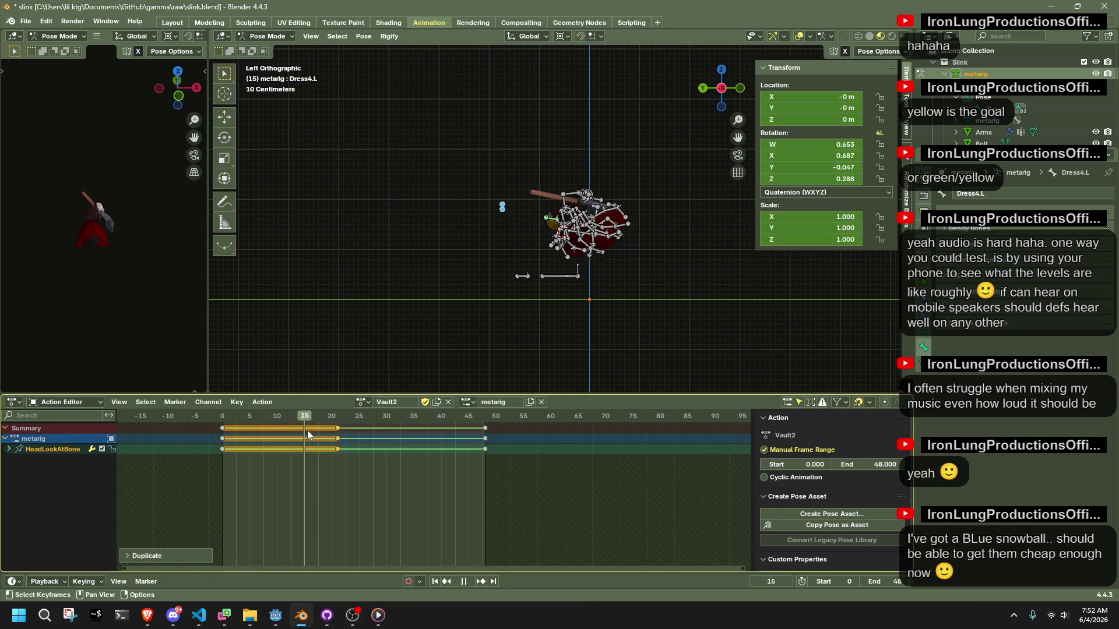
key("shift+Left")
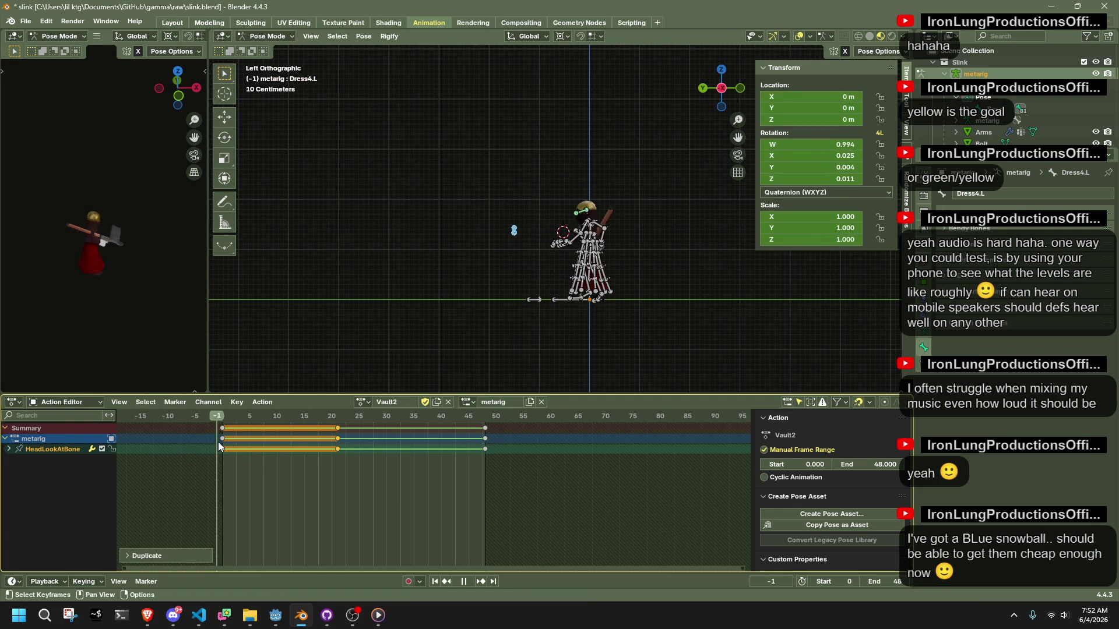
key("Escape")
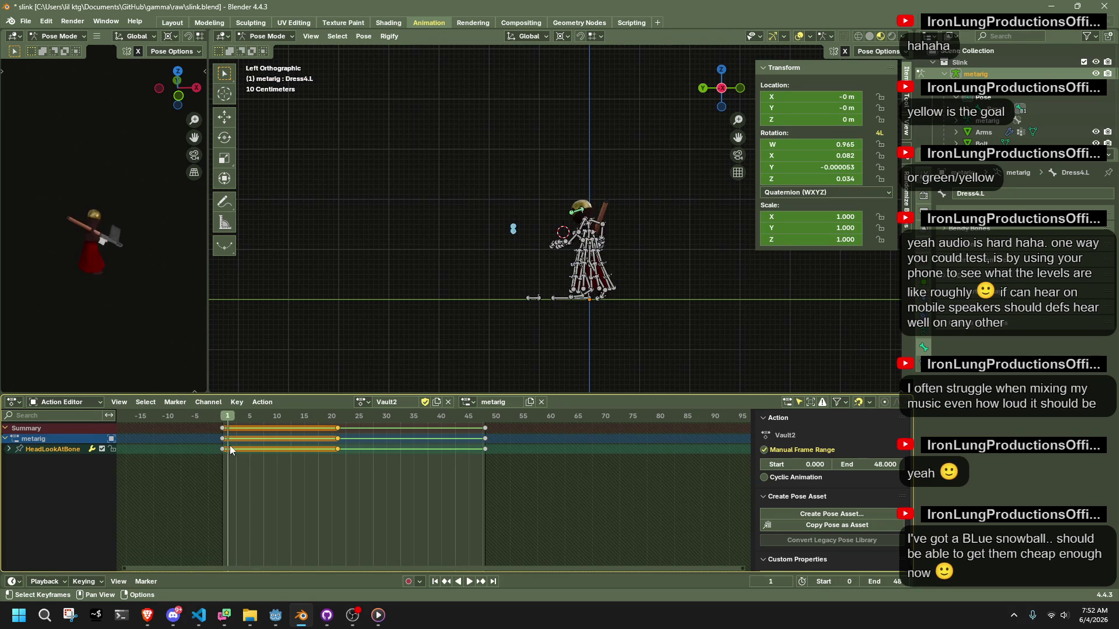
- Cancel the frame-21 copies and reselect the frame-0 keys
left_click_drag(488, 211, 547, 283)
key("space")
left_click(223, 424)
left_click(345, 457)
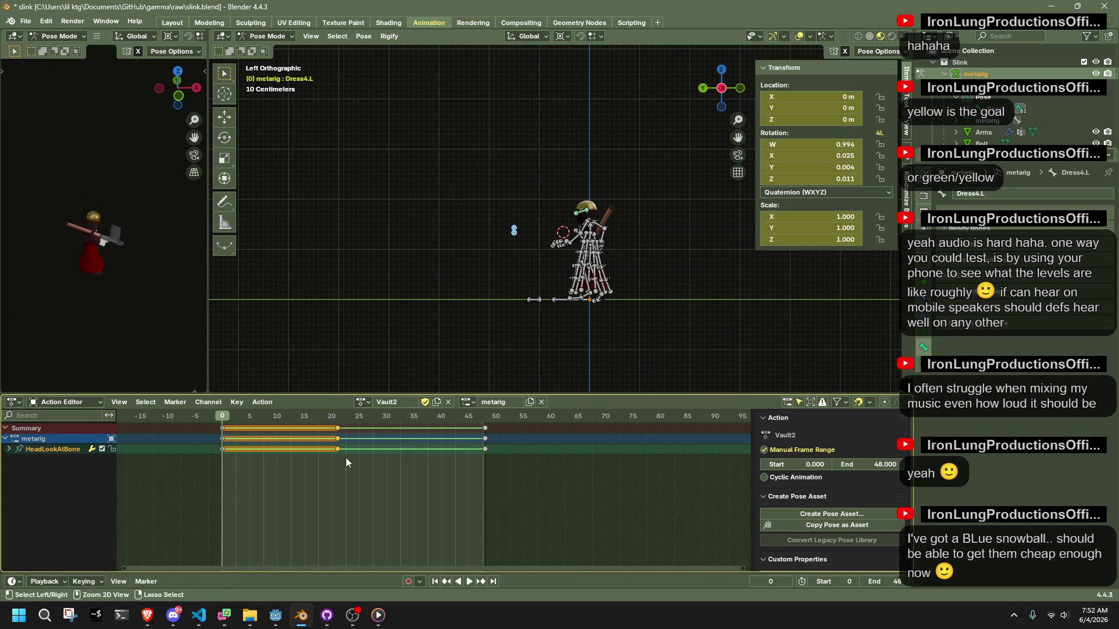
key("Escape")
left_click_drag(263, 459, 190, 421)
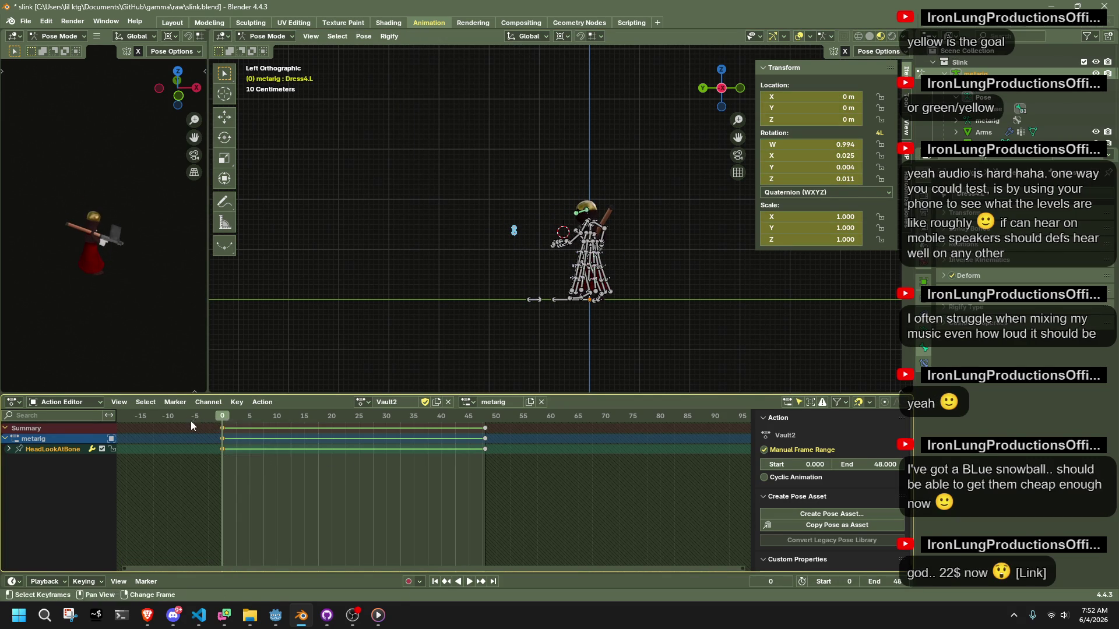
- Duplicate the frame-0 keys to frame 24 and key a new bone pose at frame 38
key("shift+d")
left_click(325, 441)
key("space")
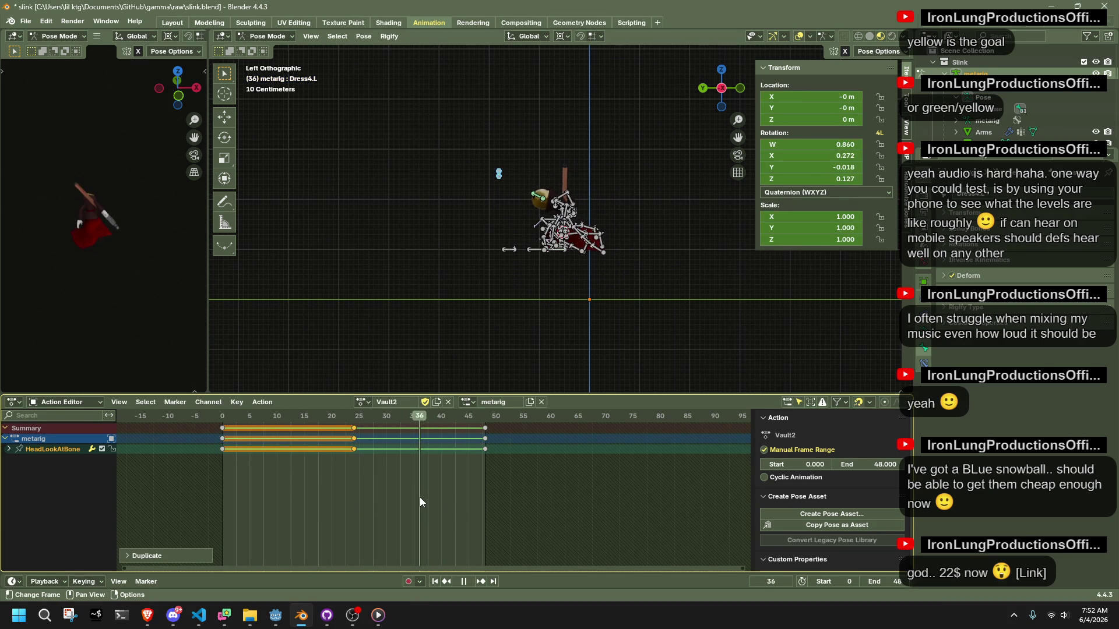
key("space")
key("g")
left_click(486, 217)
key("space")
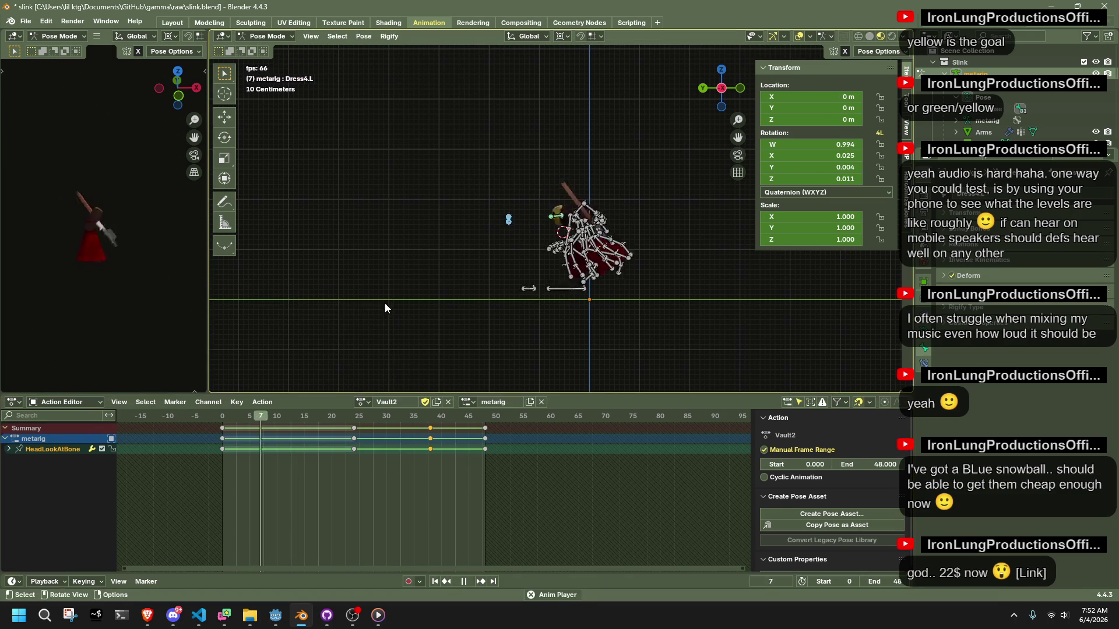
- Delete the frame-24 key and save slink.blend
left_click(343, 429)
key("Delete")
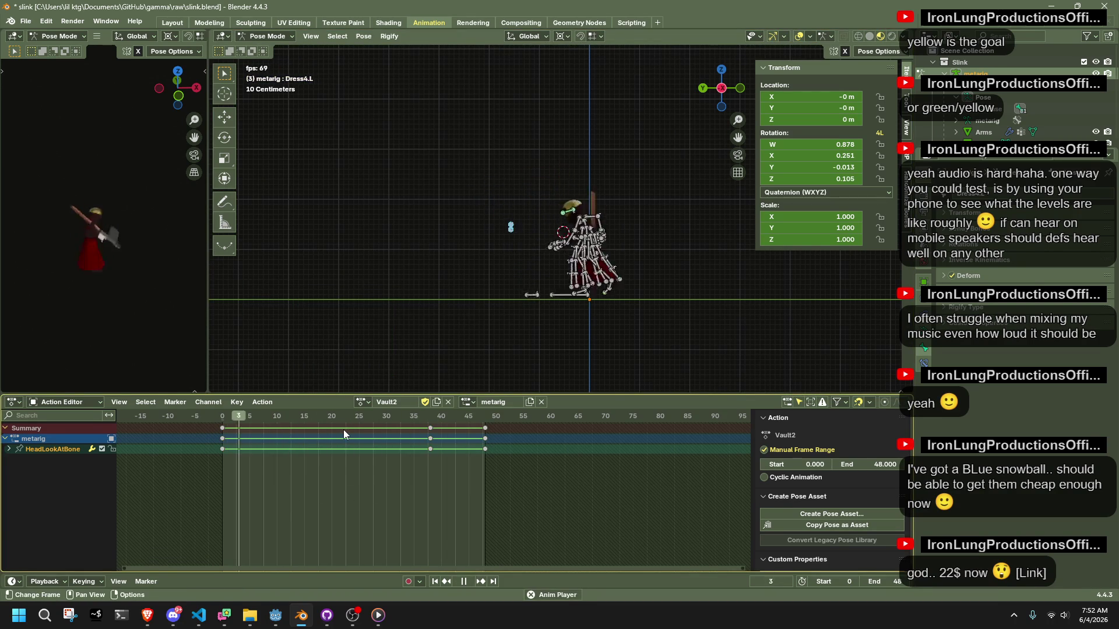
middle_click_drag(463, 275, 609, 274)
key("ctrl+s")
key("space")
- Export the rig as glTF 2.0 and return the metarig to Object Mode
key("q")
left_click(609, 275)
left_click(738, 496)
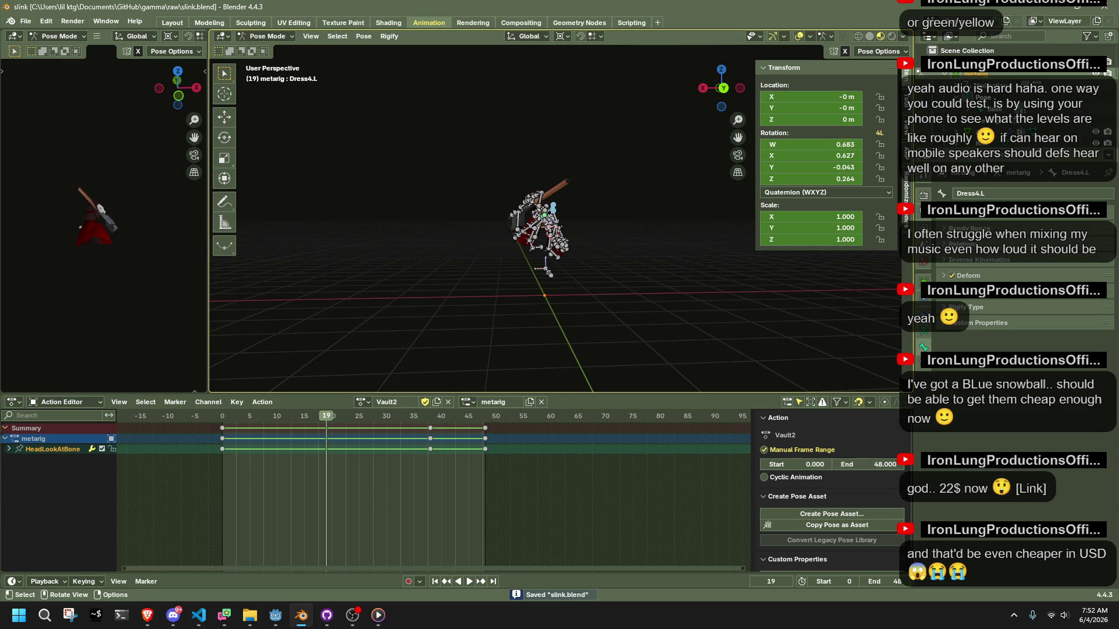
key("alt+Tab")
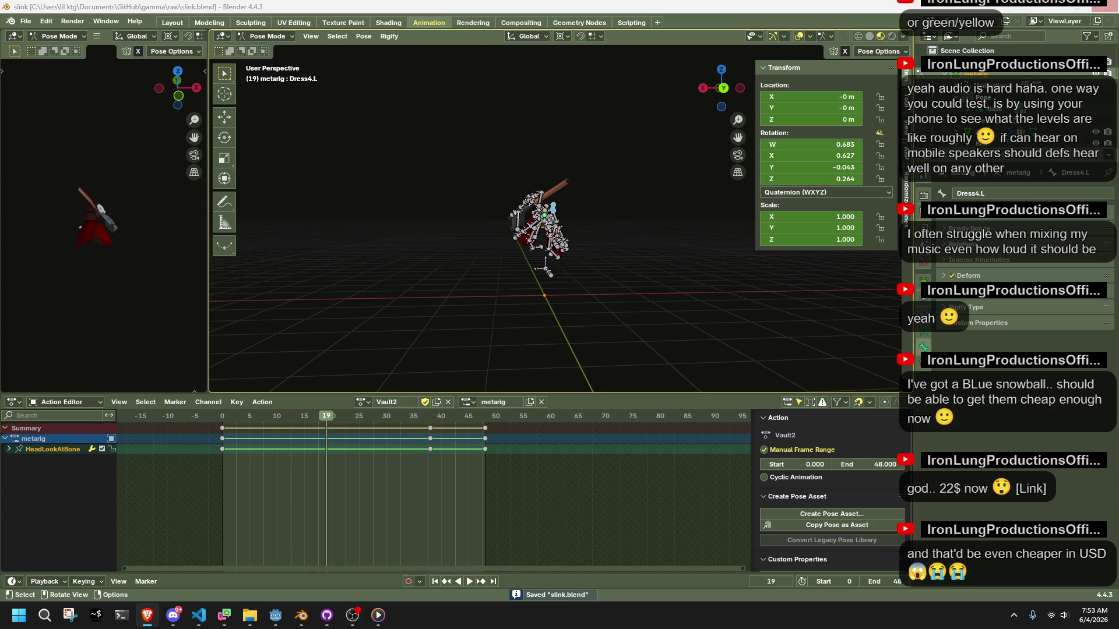
key("ctrl+Tab")
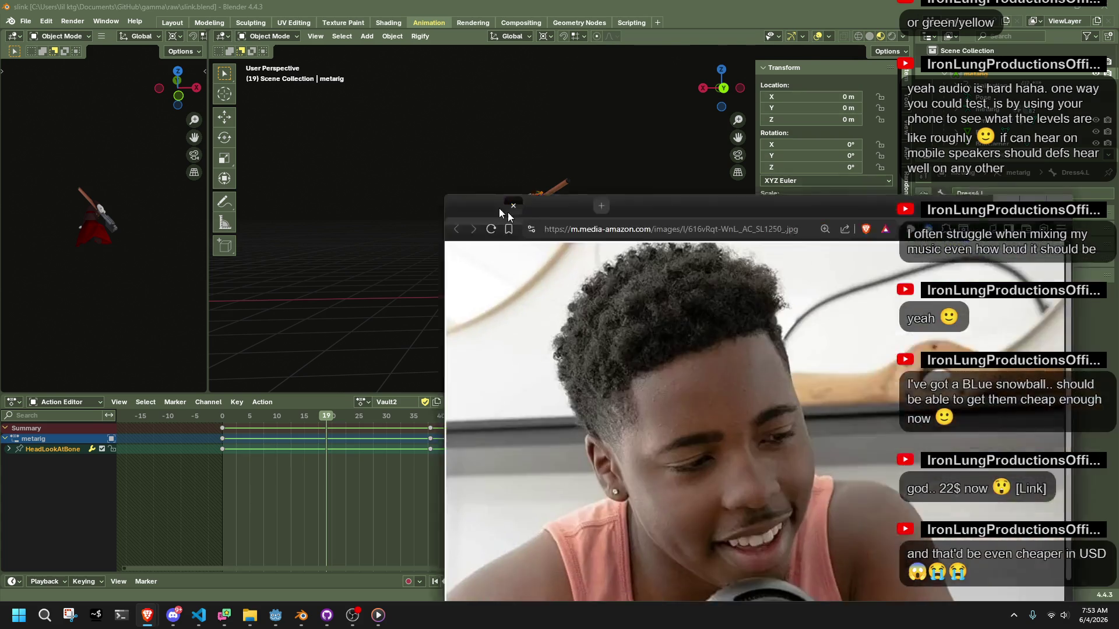
- Move the microphone product image window up and to the left
mouse_move(499, 208)
left_mouse_down()
mouse_move(336, 86)
mouse_move(336, 50)
left_mouse_up()
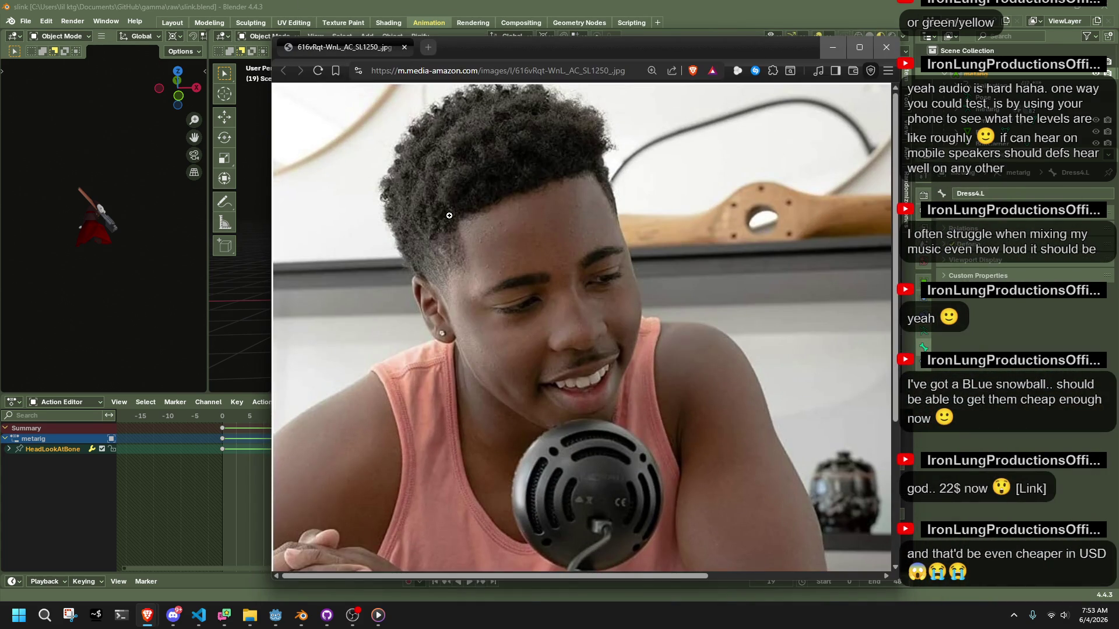
scroll(539, 319, "up", 1, "ctrl")
scroll(540, 320, "down", 3, "ctrl")
scroll(540, 320, "up", 2, "ctrl")
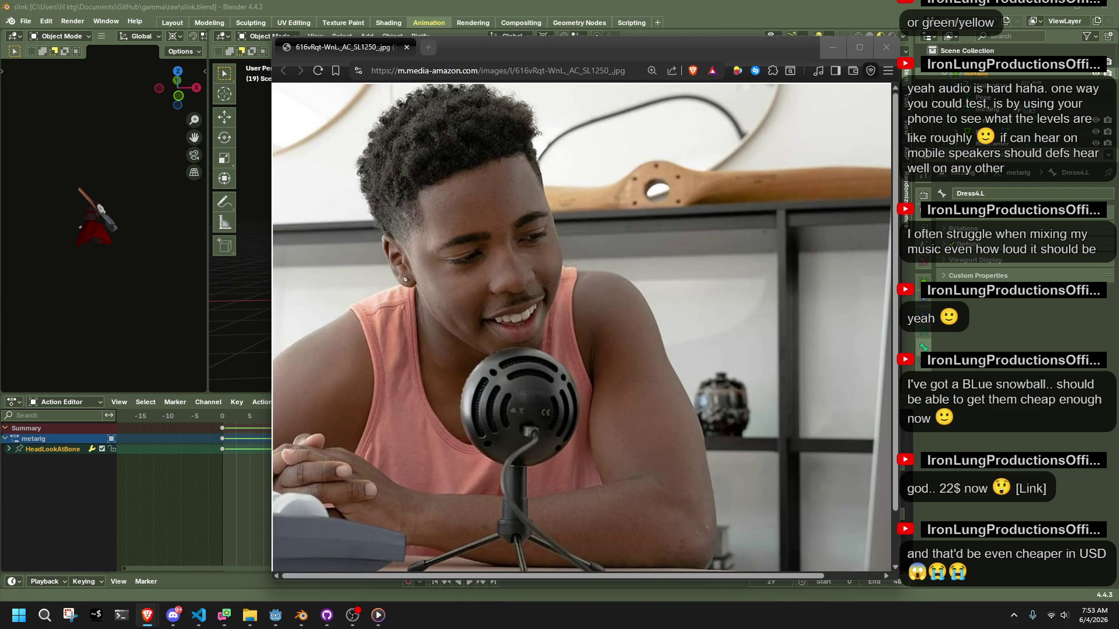
- Bring the Snowball product page into view and place the Amazon window over the microphone photo
mouse_move(1118, 154)
left_mouse_down()
mouse_move(593, 128)
mouse_move(514, 113)
mouse_move(491, 87)
mouse_move(502, 80)
mouse_move(681, 255)
left_mouse_up()
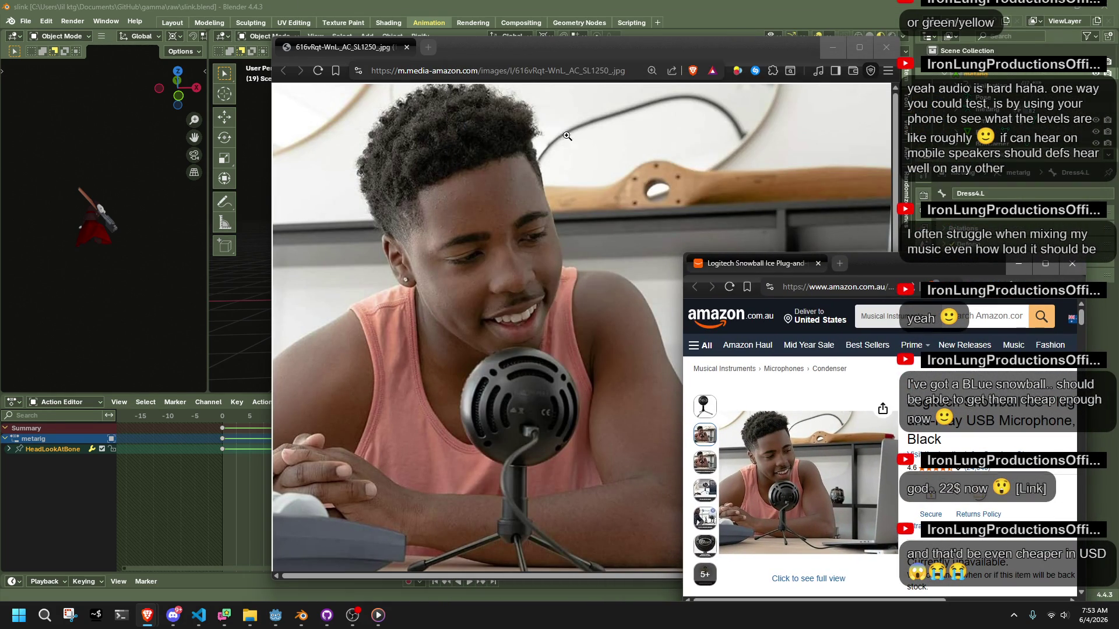
left_click_drag(498, 55, 376, 23)
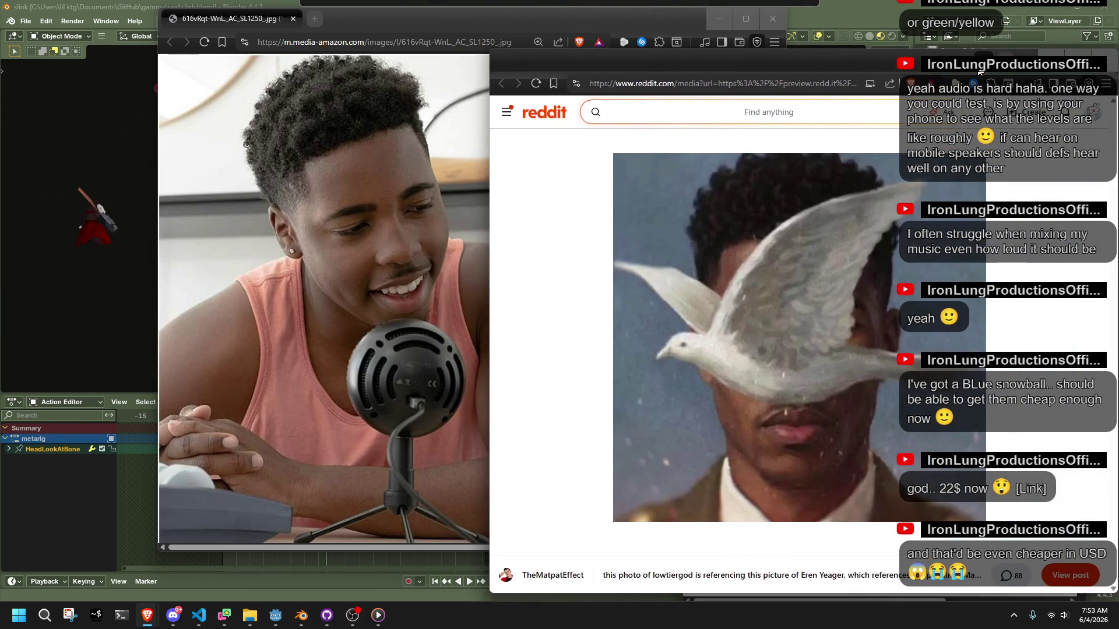
left_click(410, 288)
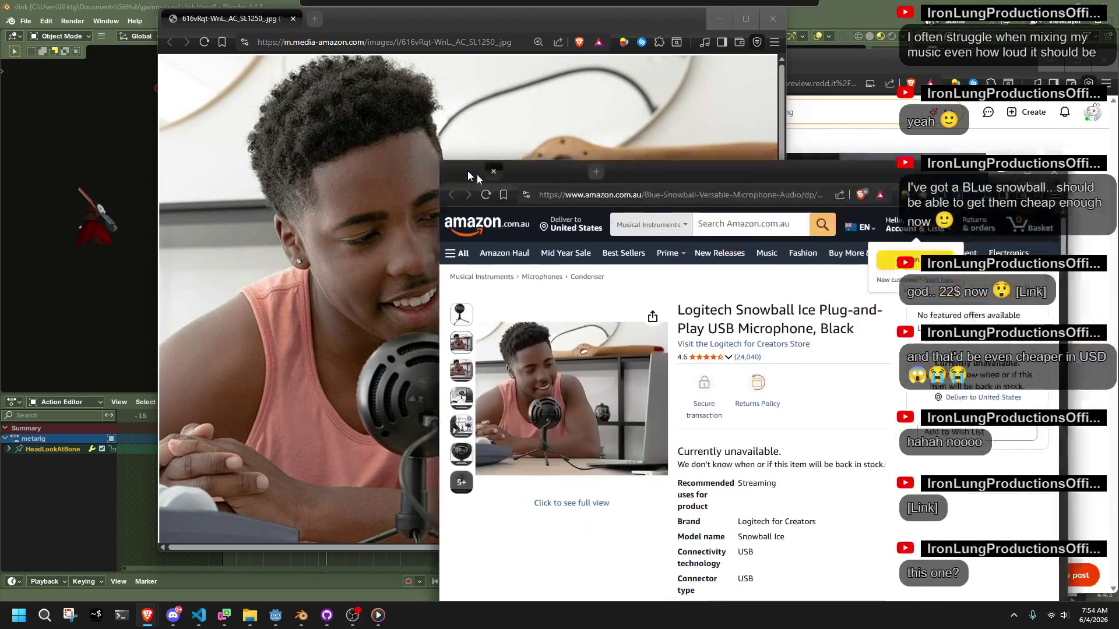
mouse_move(471, 181)
left_mouse_down()
mouse_move(155, 53)
mouse_move(317, 85)
left_mouse_up()
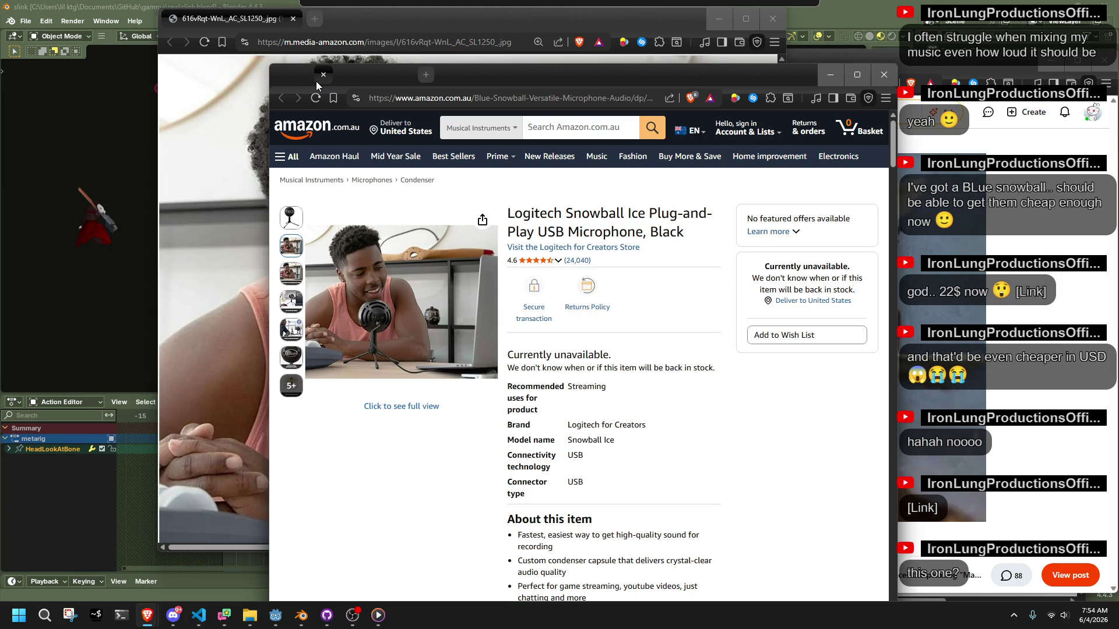
- Switch the product page address from Amazon Australia to amazon.com
scroll(641, 424, "down", 3)
scroll(640, 424, "down", 4)
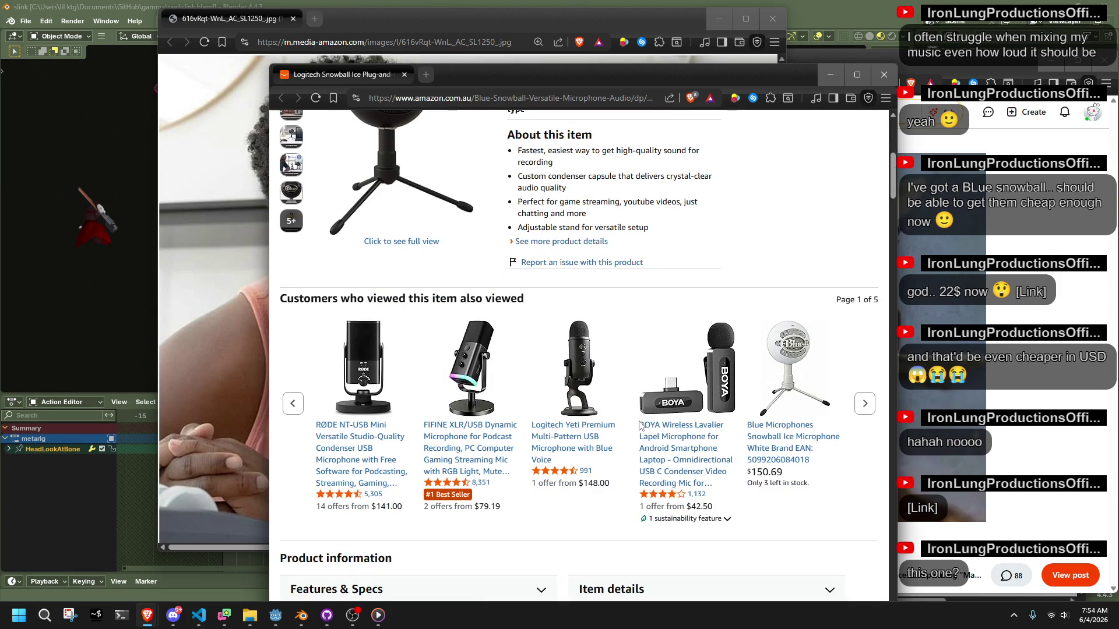
scroll(640, 424, "up", 7)
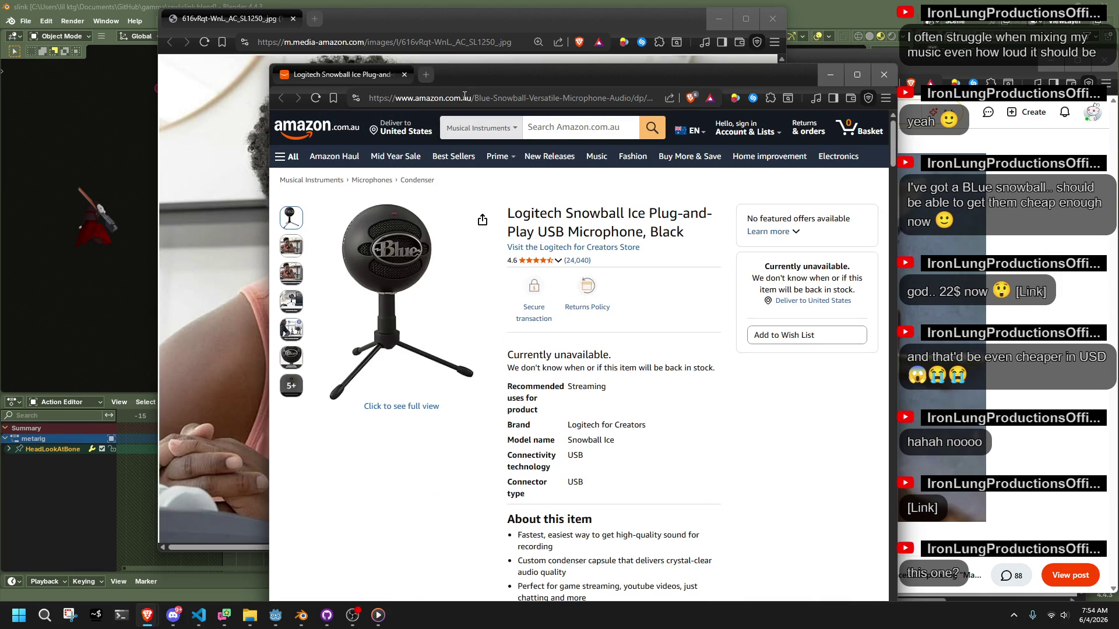
left_click(465, 98)
key("BackSpace")
key("BackSpace")
key("BackSpace")
key("Return")
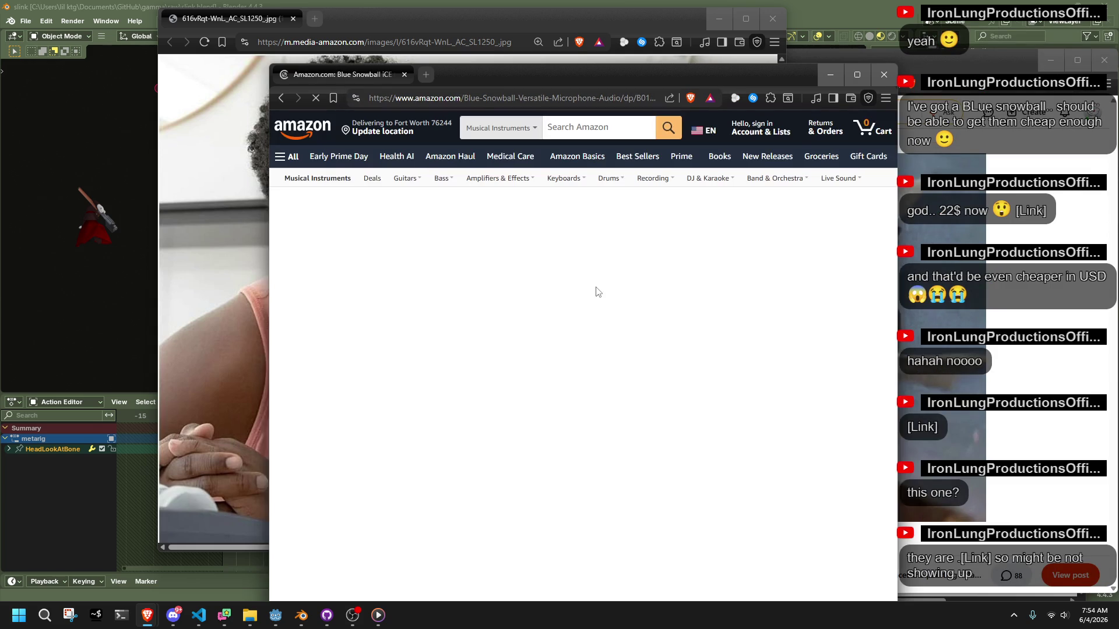
- View the White Snowball iCE variant, then close the Amazon product window
scroll(664, 356, "down", 3)
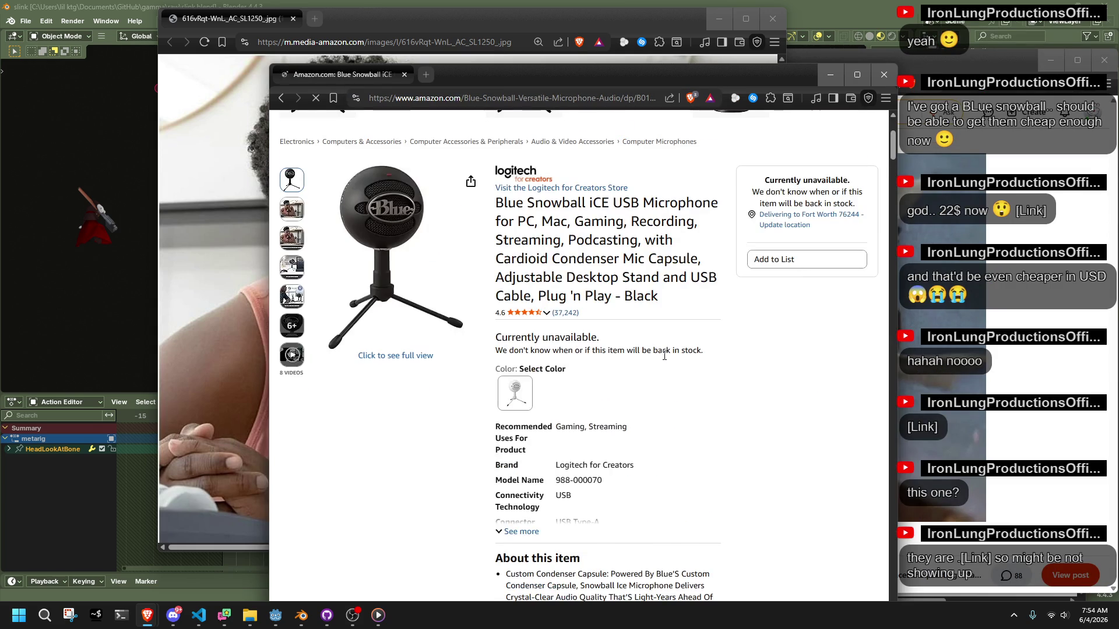
scroll(664, 355, "down", 2)
left_click(515, 299)
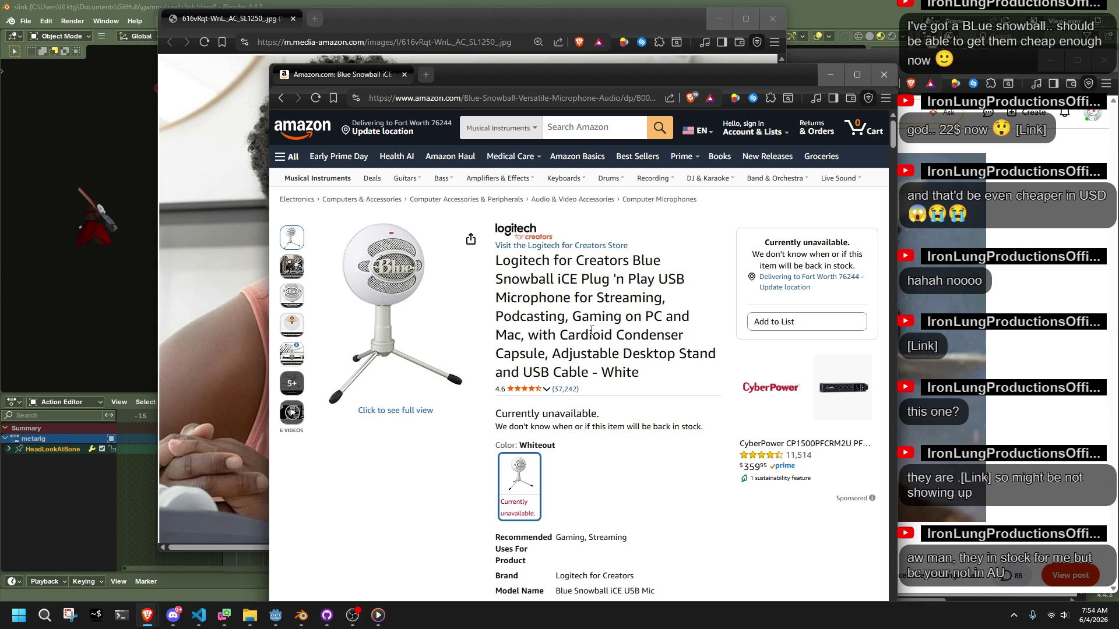
left_click(403, 74)
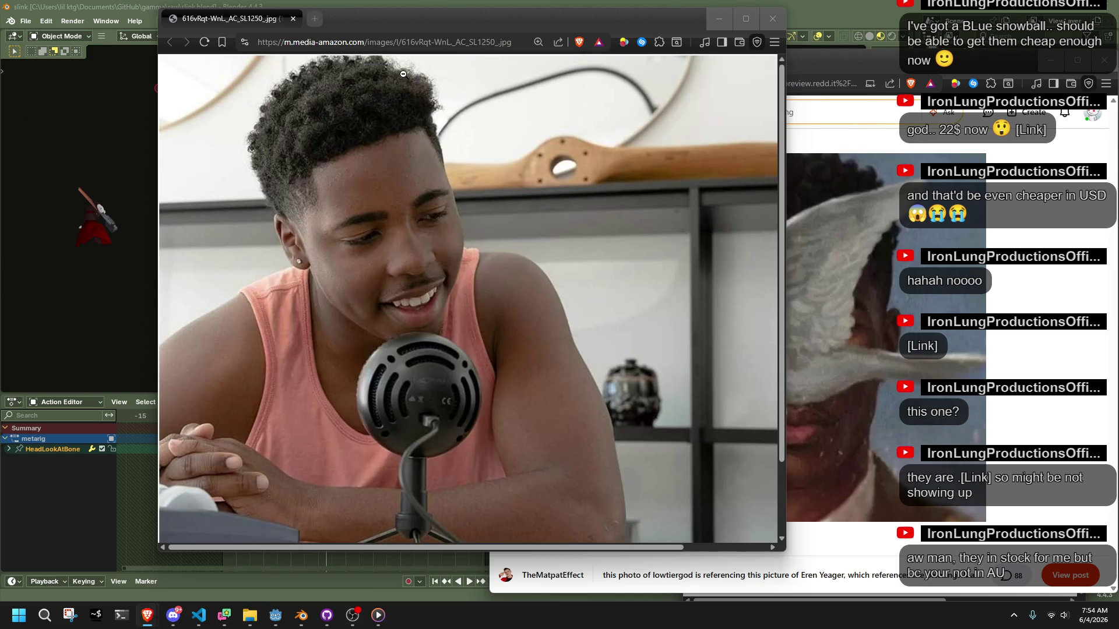
- Close the microphone photo, Reddit and Amazon windows and bring the Godot editor forward
left_click(292, 19)
left_click(624, 61)
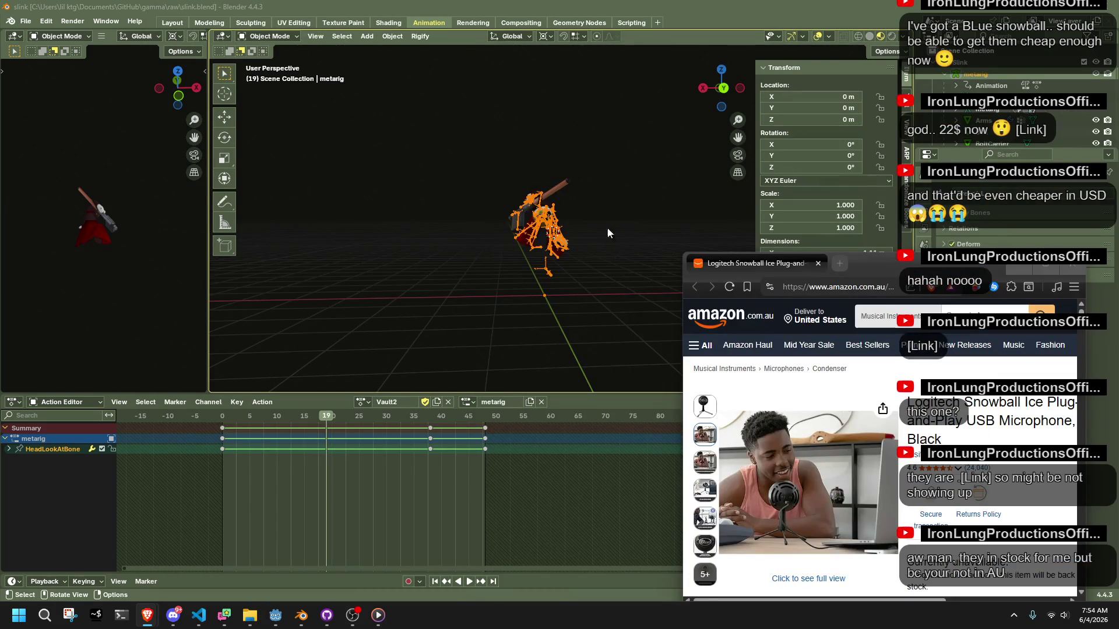
left_click(817, 263)
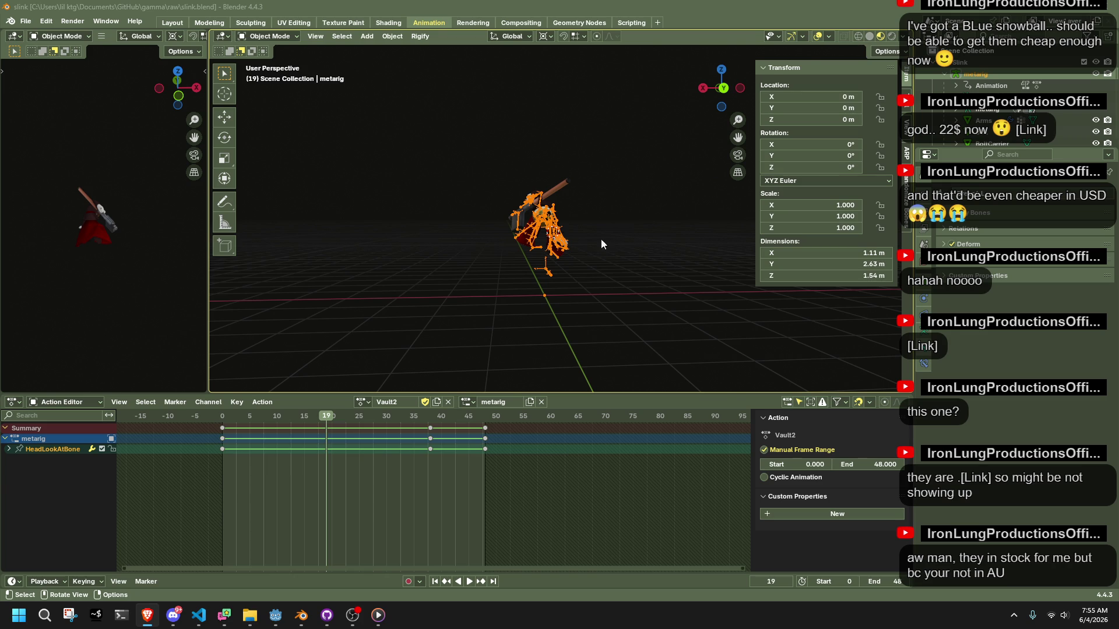
scroll(638, 247, "up", 2)
left_click(274, 617)
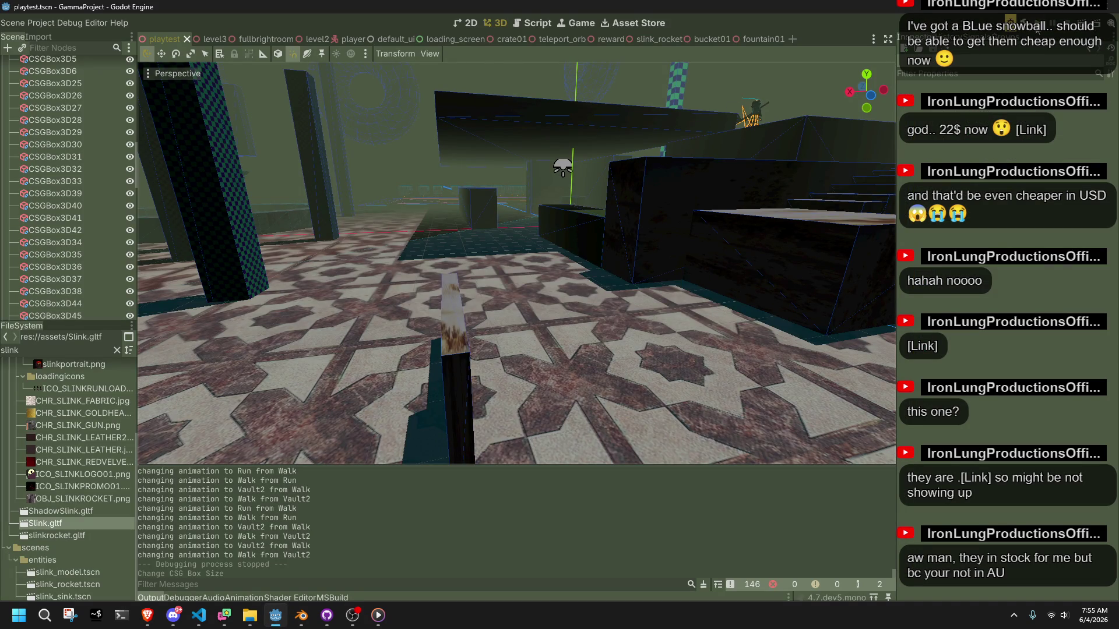
- Run the game with F5 and walk the character to vault onto and run along the wooden ledge
key("F5")
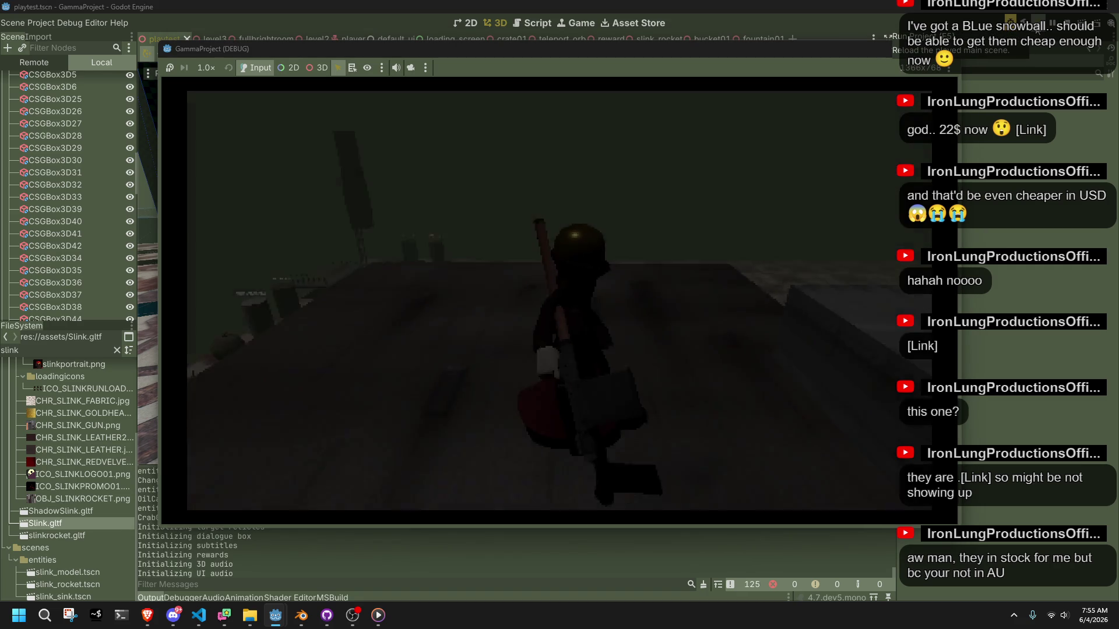
key("w")
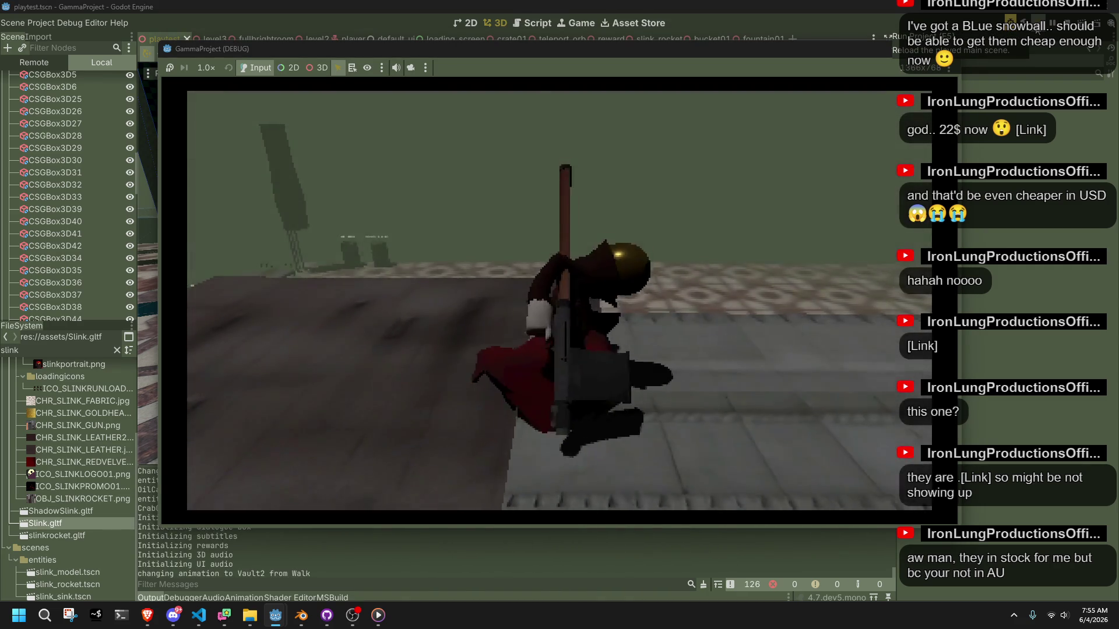
key("w")
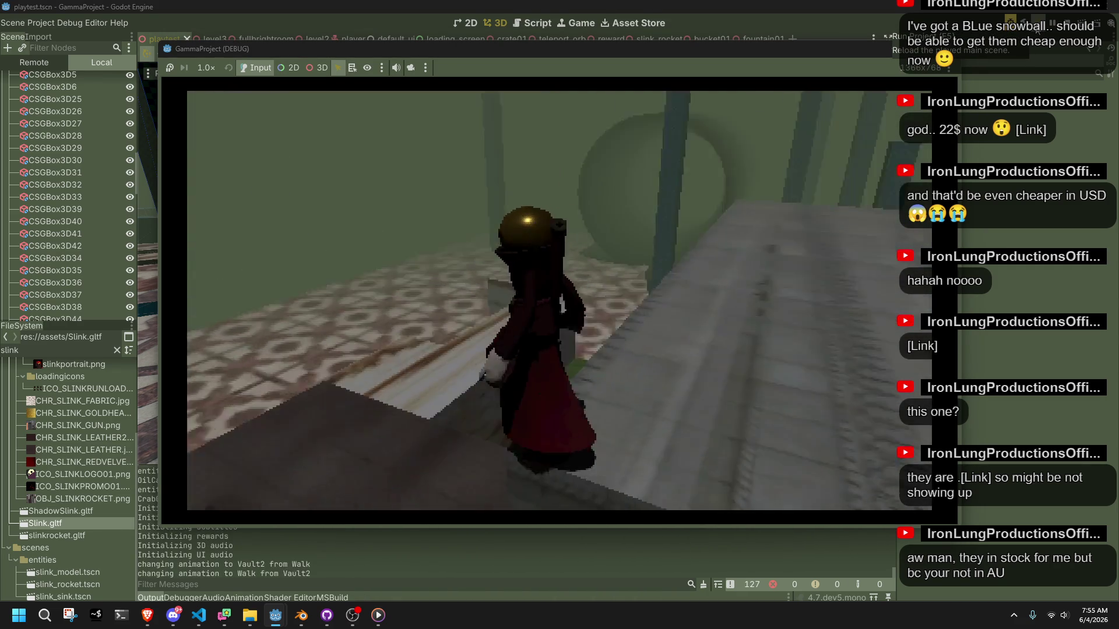
key("w")
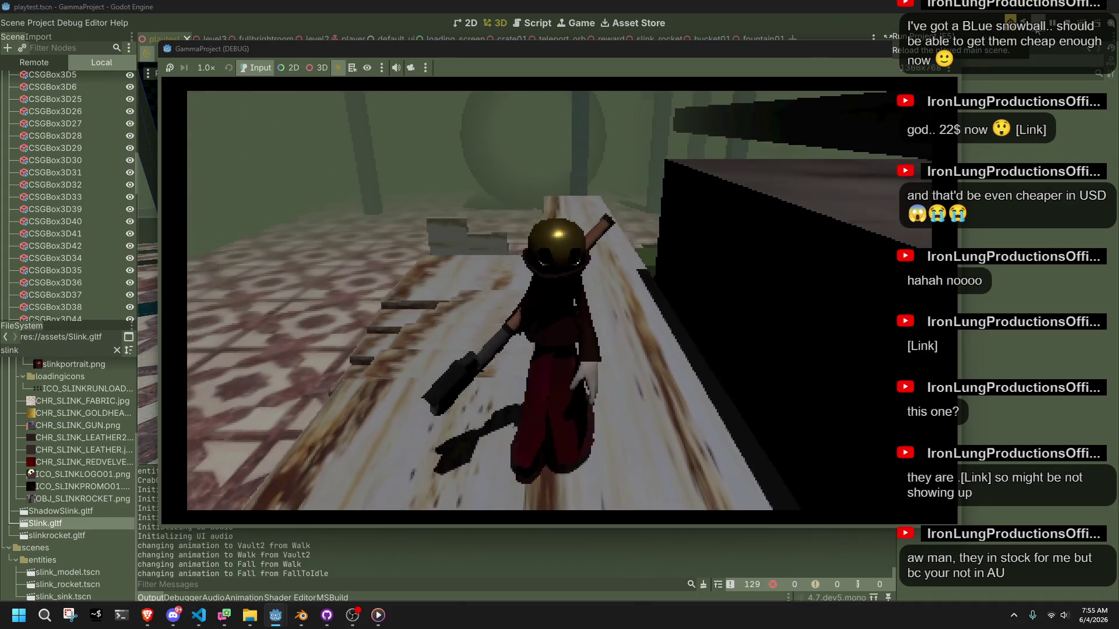
key("w")
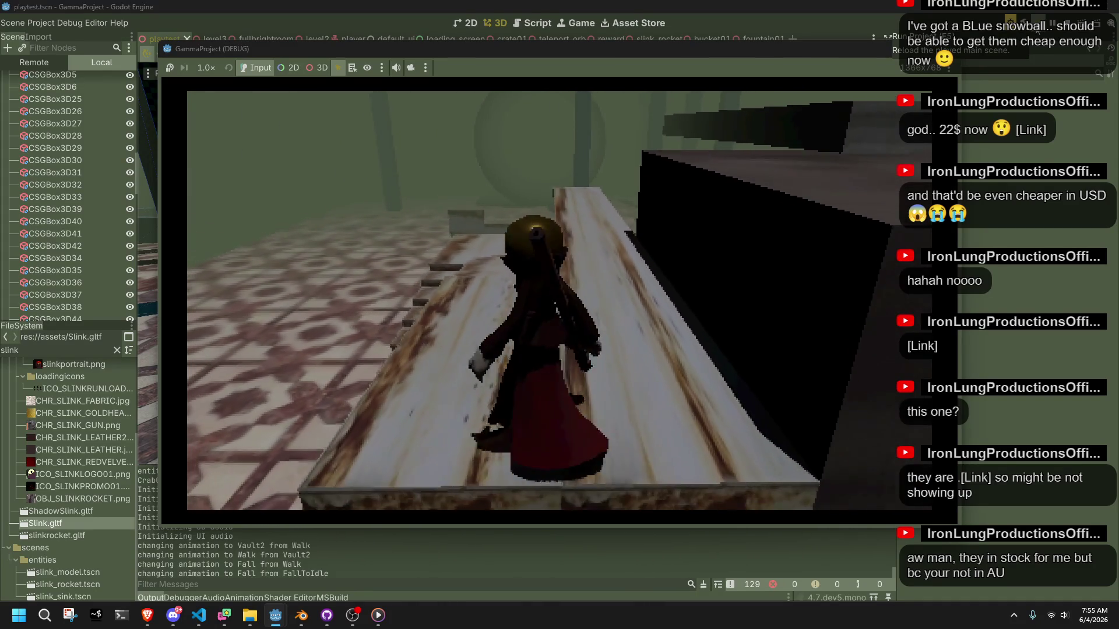
key("w")
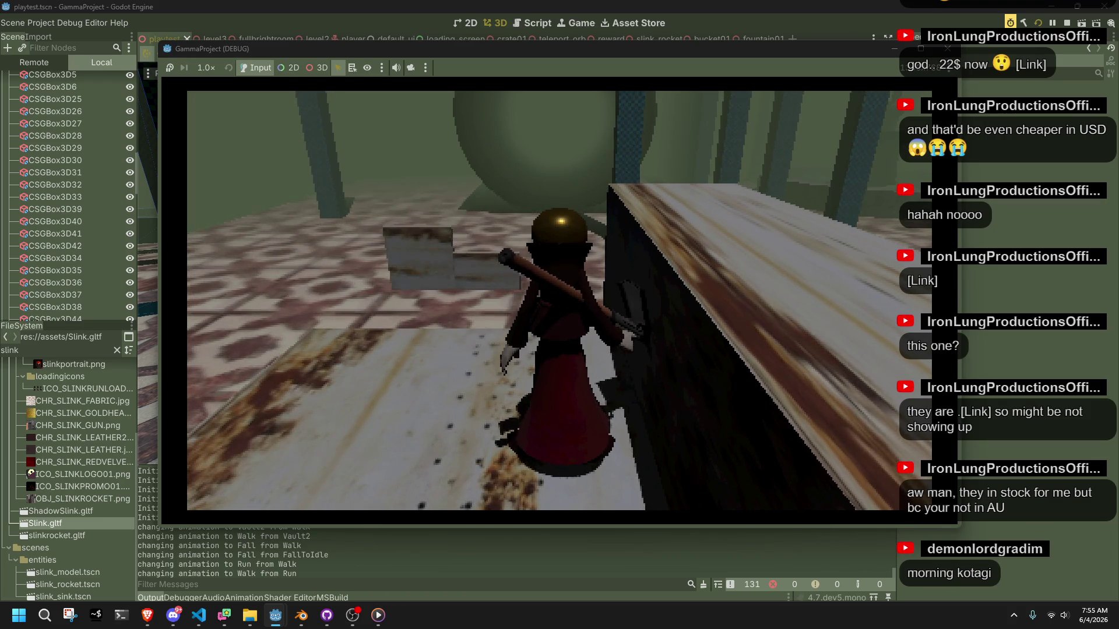
- Switch over to the Amazon microphone page in the browser
key("alt+Tab")
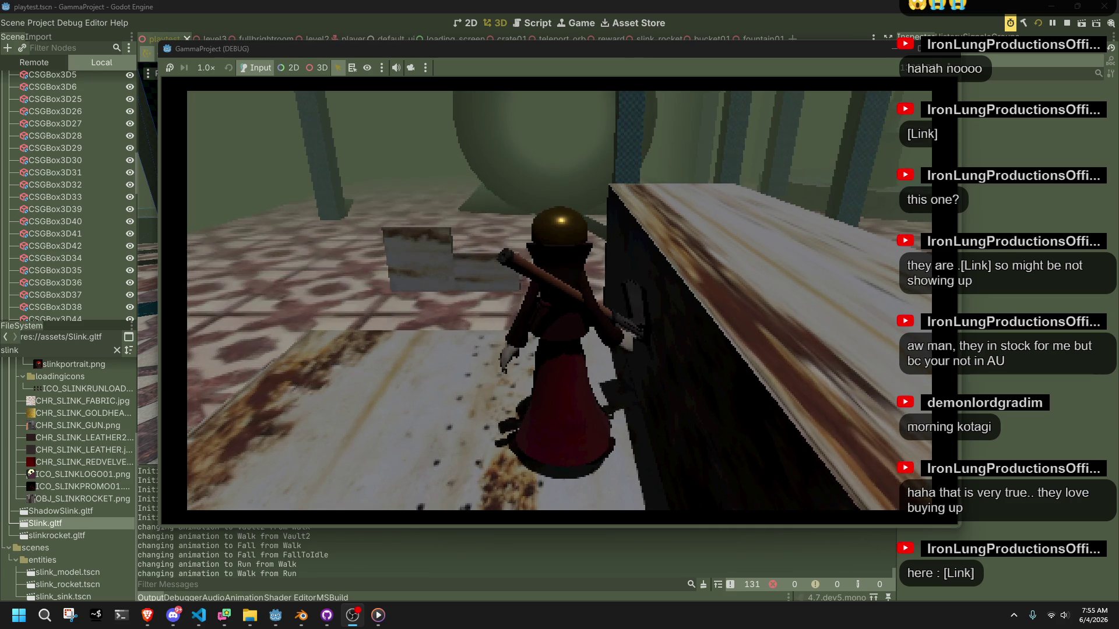
key("alt+Tab")
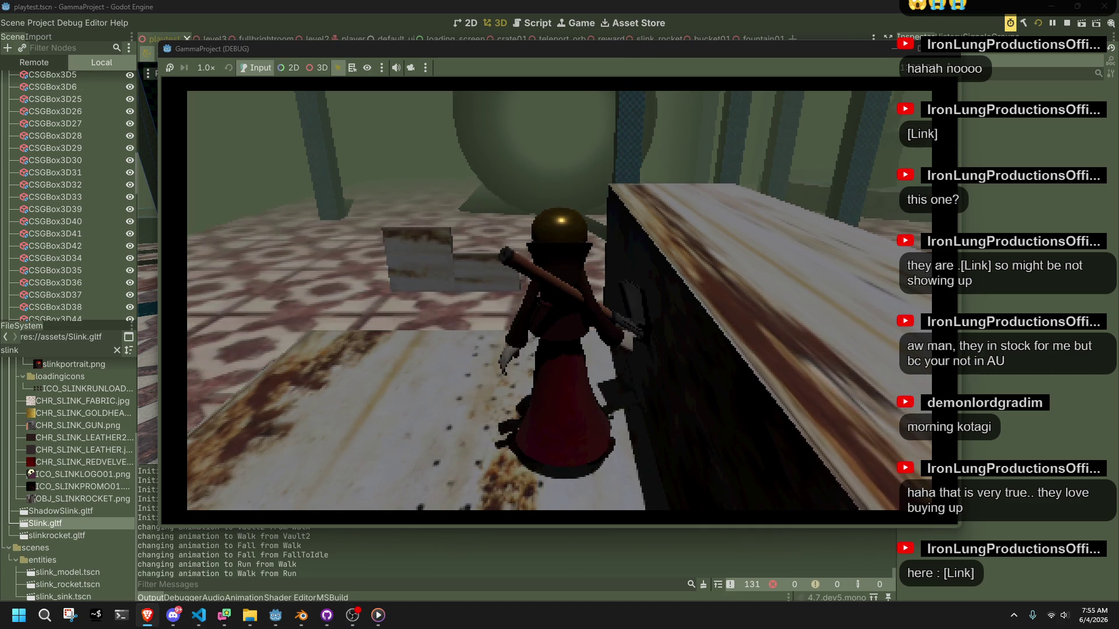
key("alt+Tab")
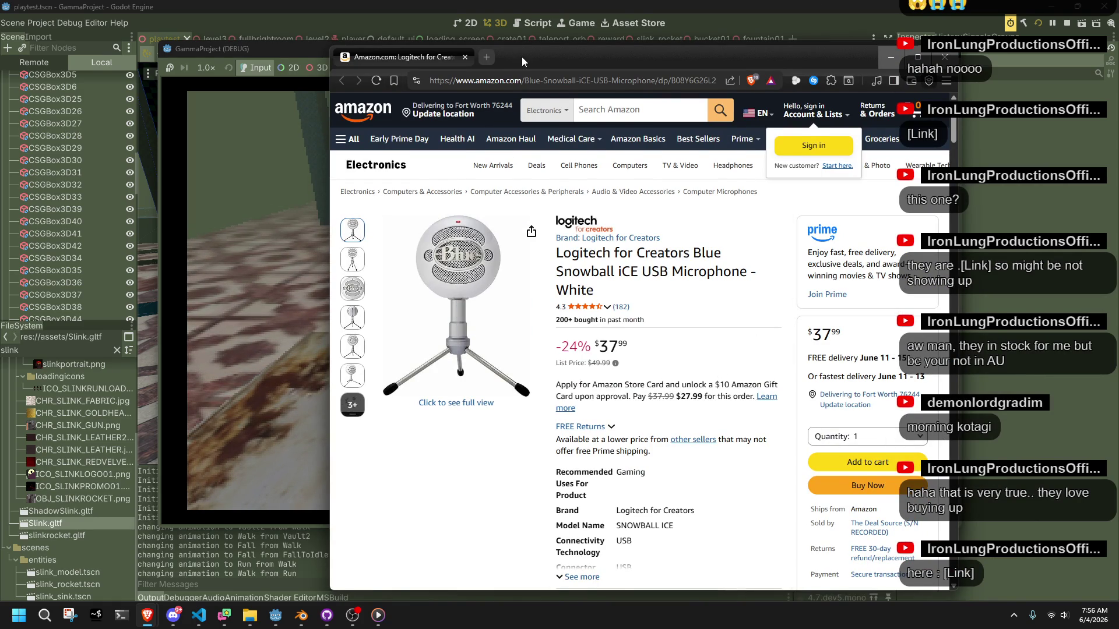
- Minimize the Brave window showing the $37.99 white Snowball iCE listing
left_click(890, 57)
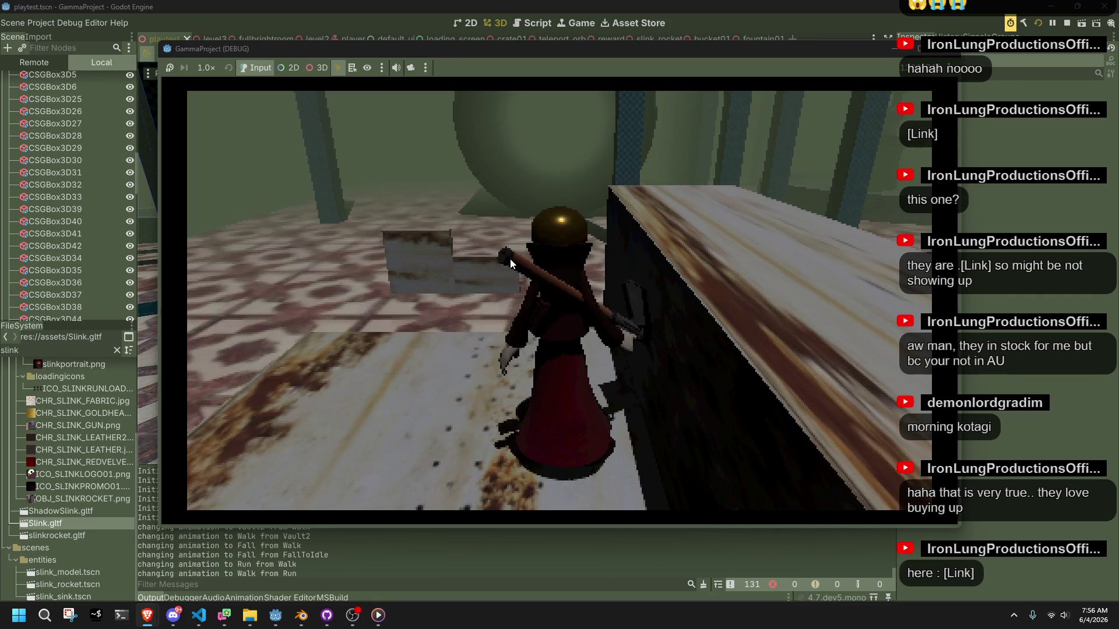
- Vault onto the box, jump, and run toward the checkered pillar
key("space")
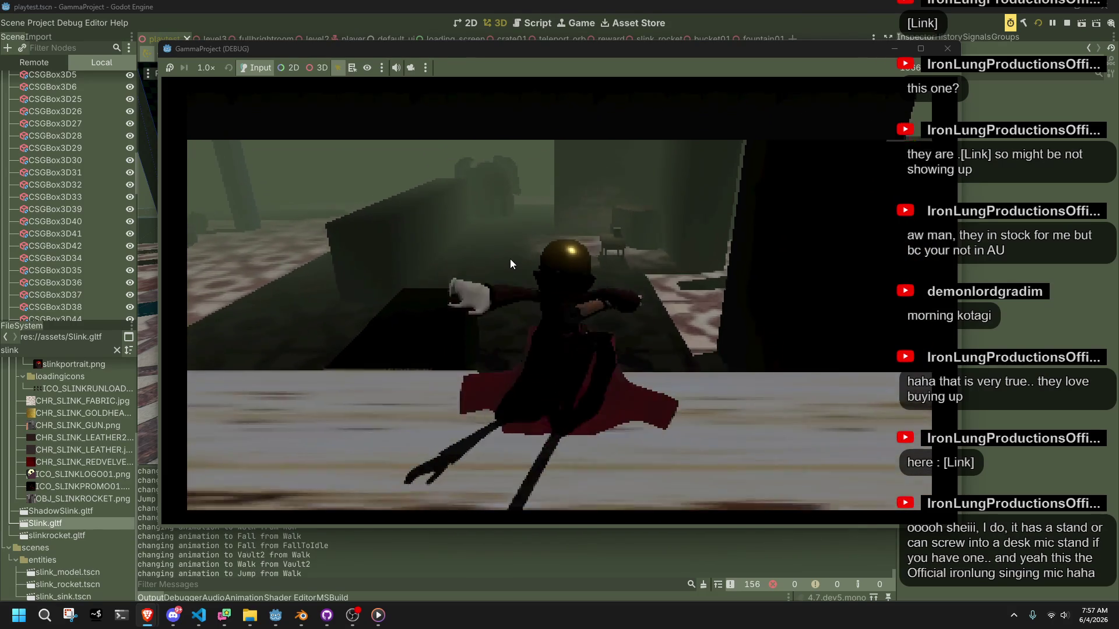
key("space")
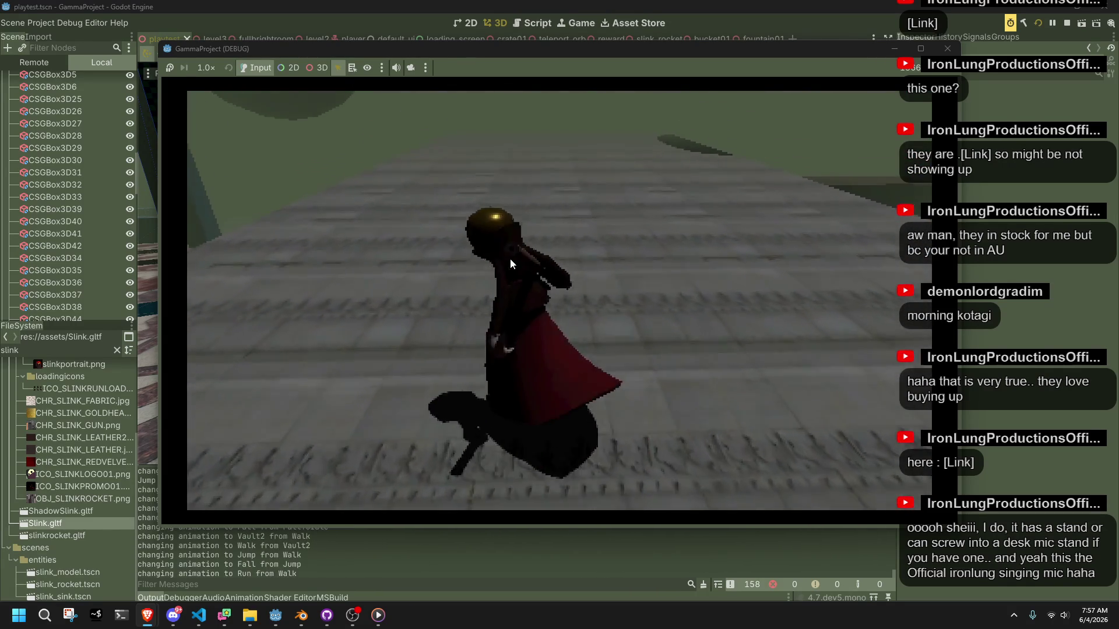
key("shift")
key("a")
- Jump onto the box and vault onto the ledge, then stop the game with F8 and return to Blender
key("space")
key("space")
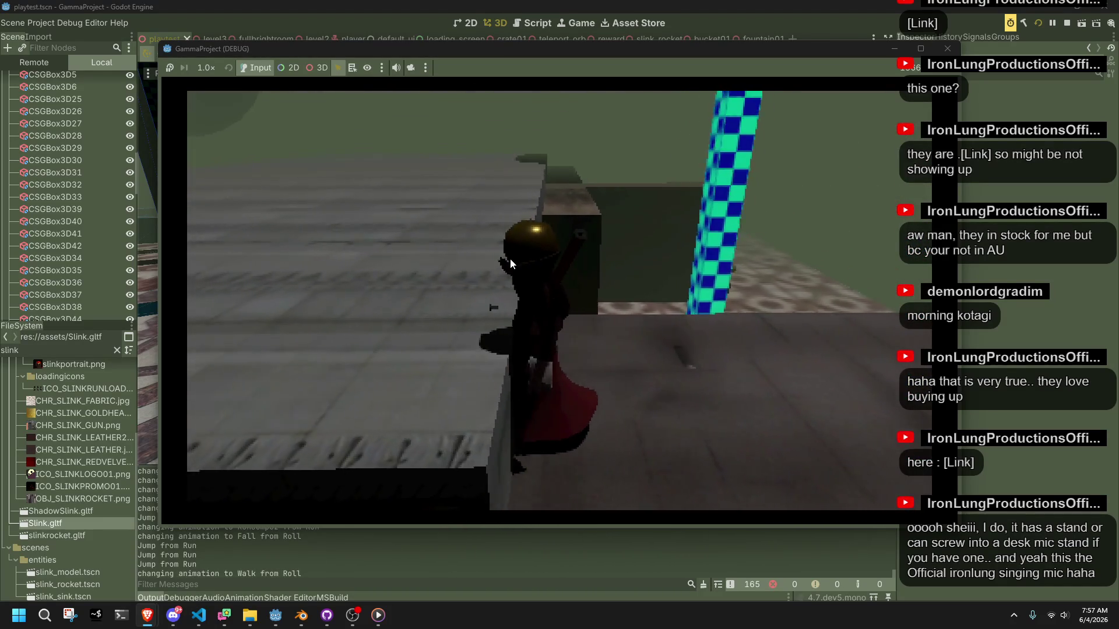
key("space")
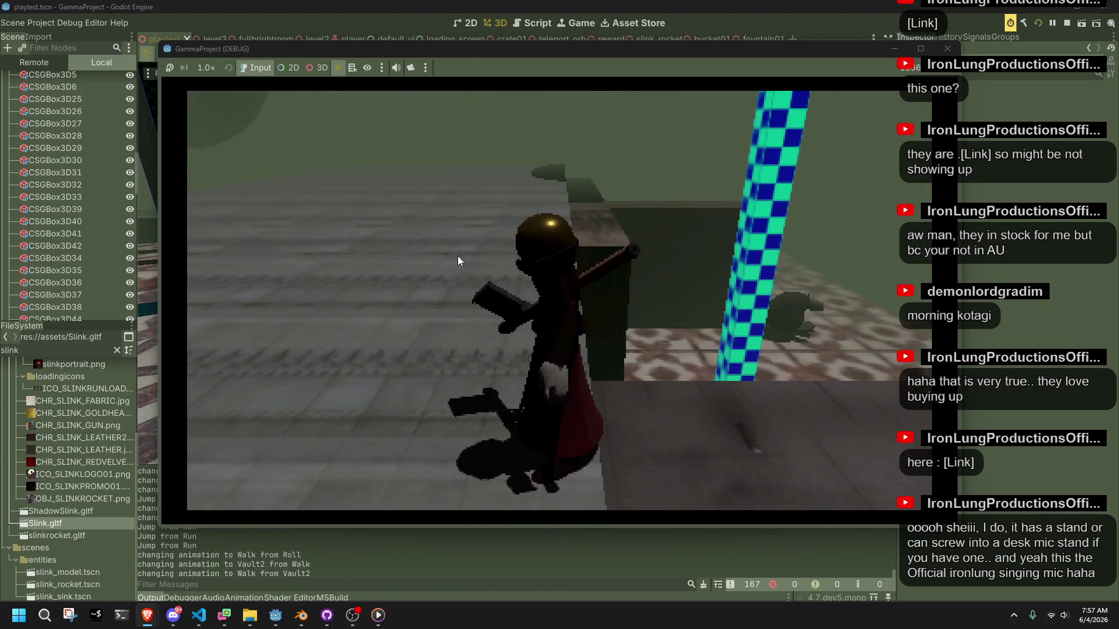
key("F8")
left_click(301, 616)
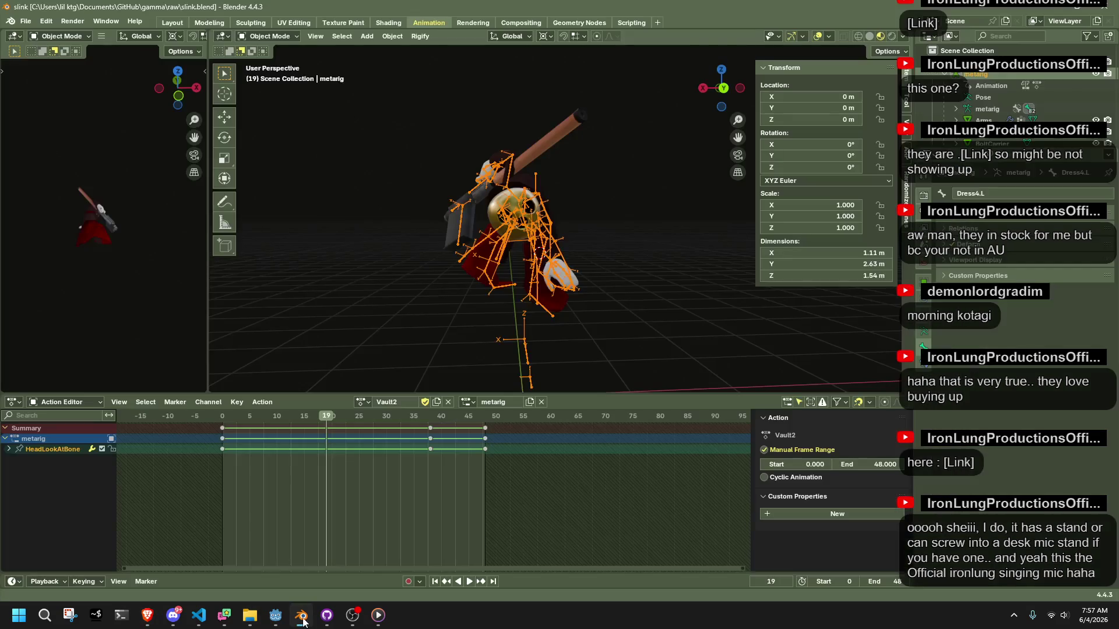
- Enter Pose Mode in left side view and go to frame 32 of Vault2
left_click(728, 89)
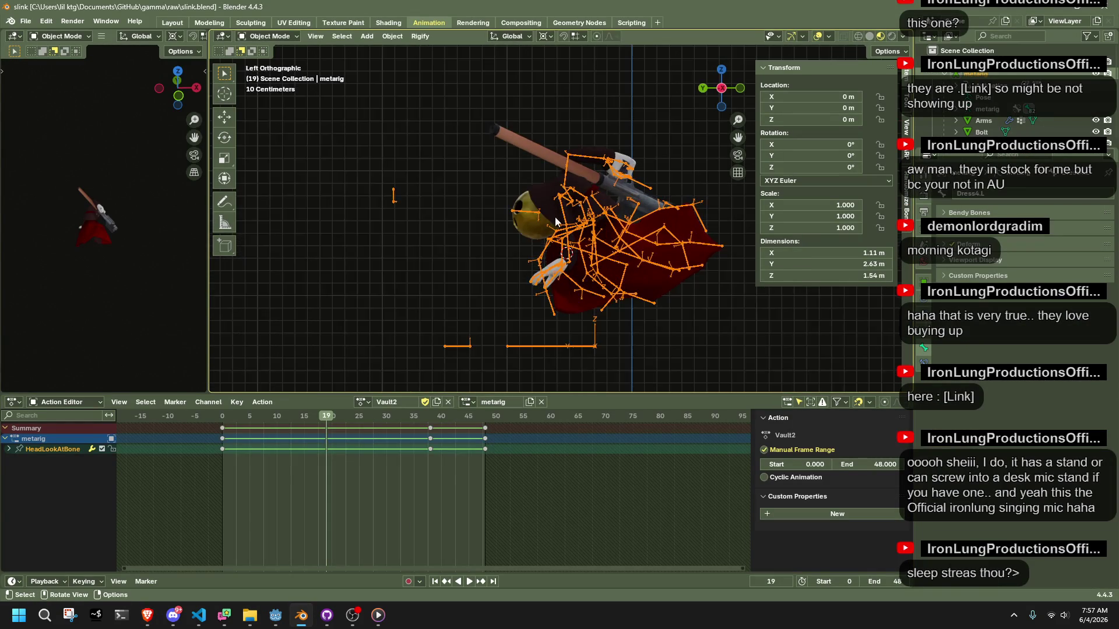
left_click(251, 81)
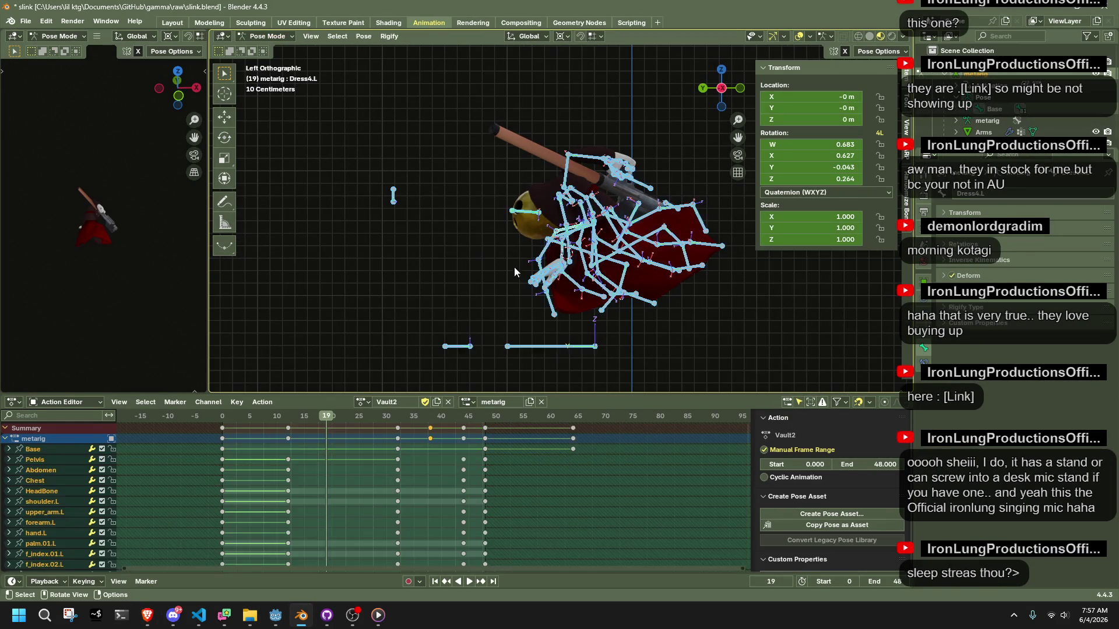
left_click_drag(225, 417, 288, 419)
mouse_move(456, 306)
middle_mouse_down()
mouse_move(771, 278)
mouse_move(582, 294)
middle_mouse_up()
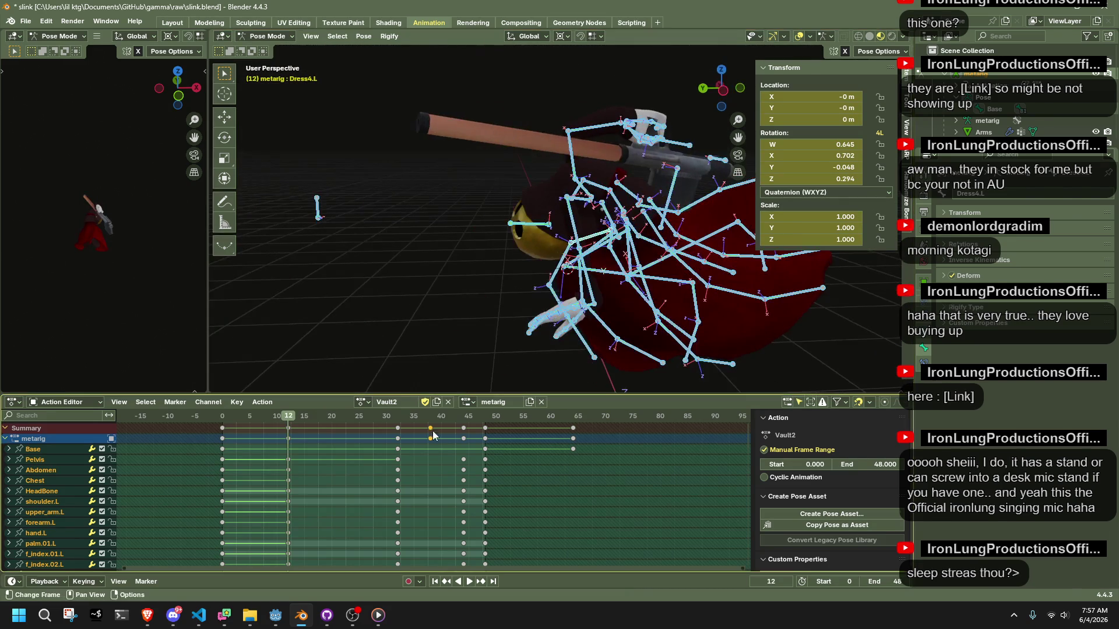
left_click(303, 420)
left_click_drag(302, 419, 397, 420)
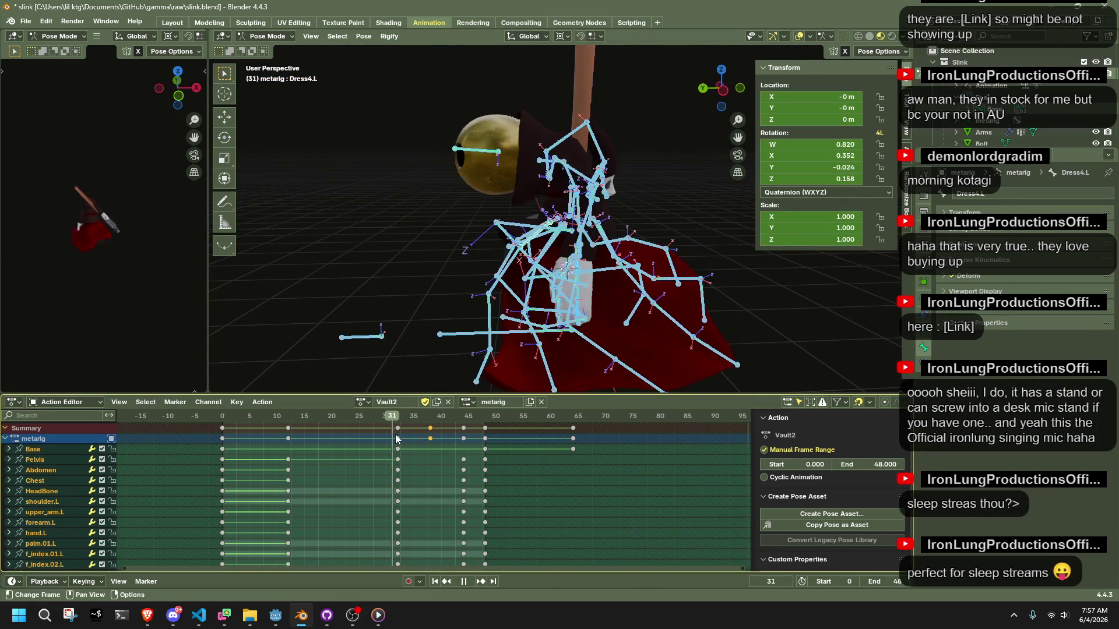
mouse_move(608, 263)
middle_mouse_down()
mouse_move(545, 163)
mouse_move(632, 195)
mouse_move(510, 200)
middle_mouse_up()
- Tilt the Pelvis bone 16° at frame 32
left_click(540, 158)
left_click(742, 91)
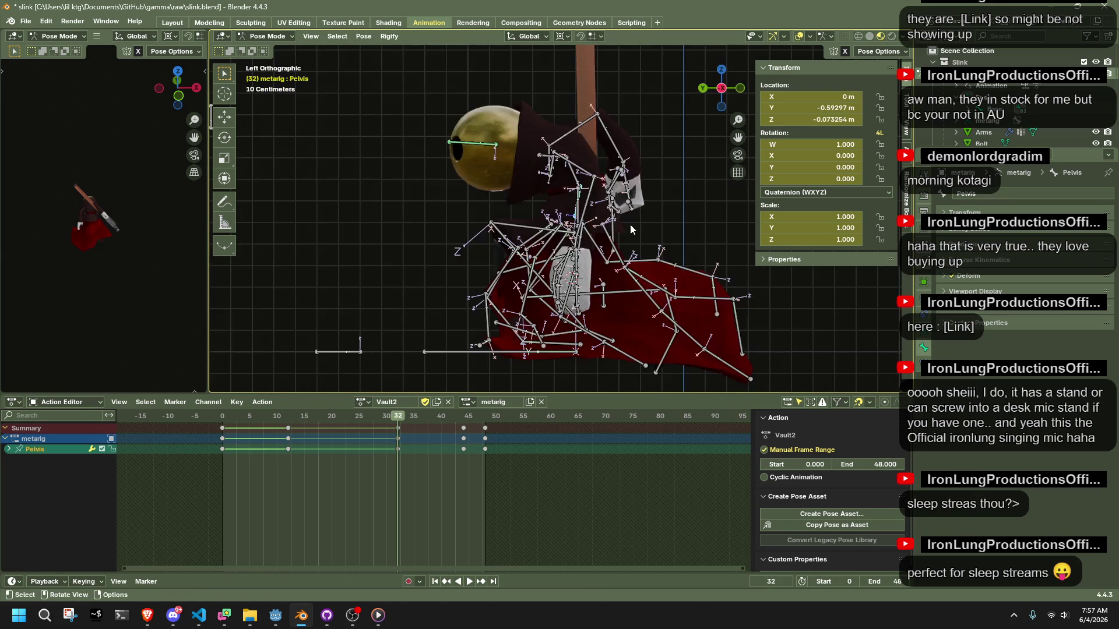
key("r")
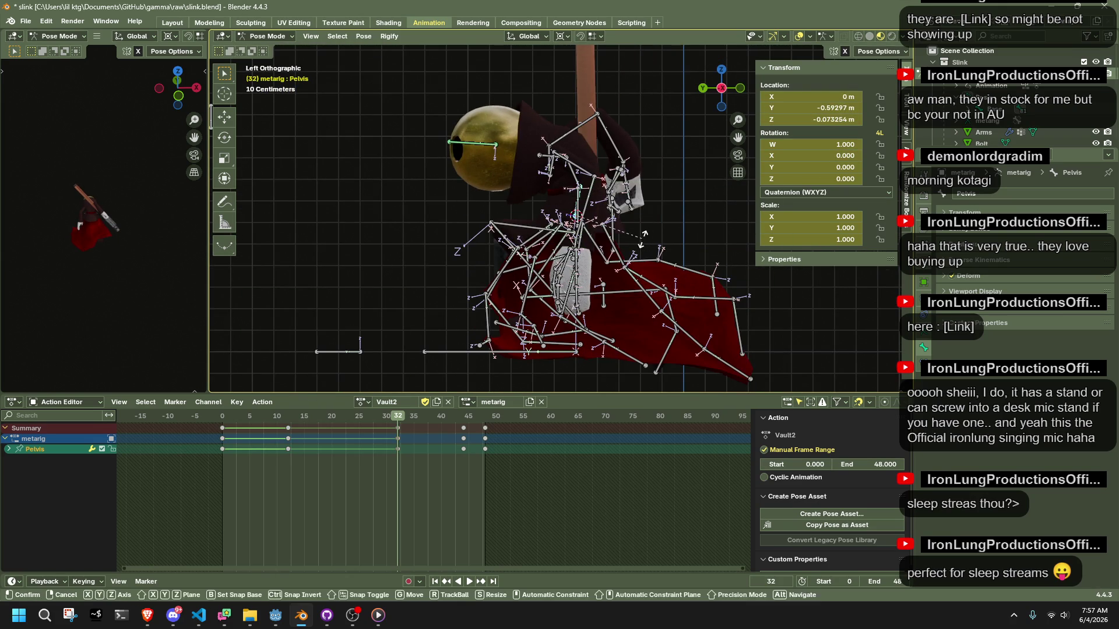
left_click(657, 268)
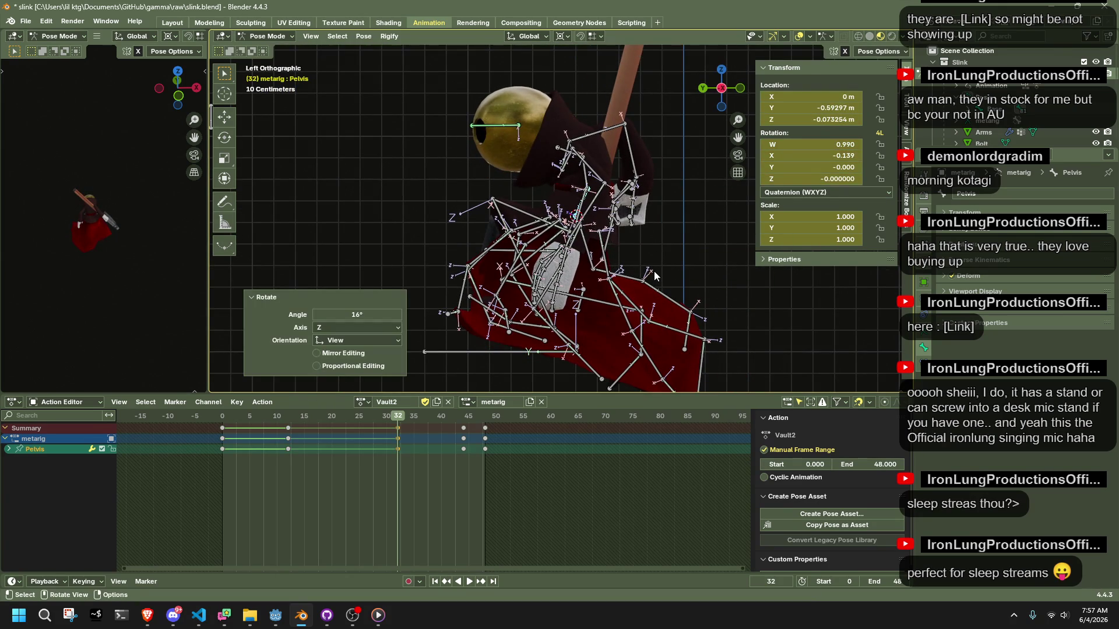
mouse_move(515, 241)
middle_mouse_down()
mouse_move(778, 270)
mouse_move(638, 244)
mouse_move(579, 218)
mouse_move(474, 227)
middle_mouse_up()
- Rotate the leg and dress bones back by -16.5°
left_click_drag(538, 248, 538, 247)
left_click_drag(722, 87, 717, 87)
left_click(720, 88)
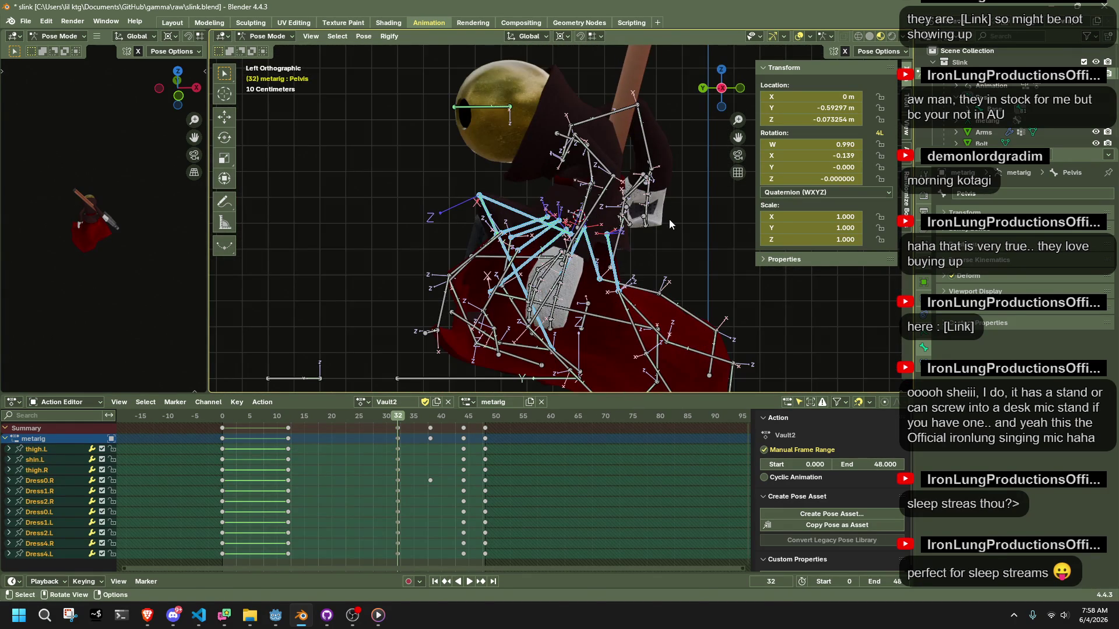
key("r")
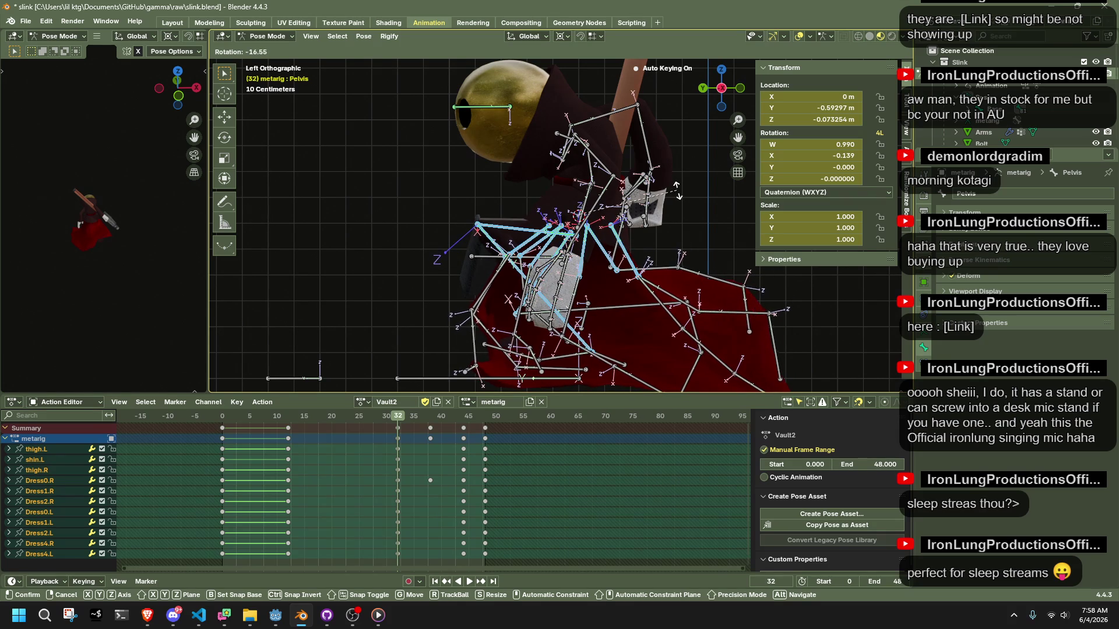
left_click(676, 189)
mouse_move(676, 189)
middle_mouse_down()
mouse_move(679, 226)
mouse_move(656, 232)
mouse_move(389, 232)
mouse_move(676, 107)
middle_mouse_up()
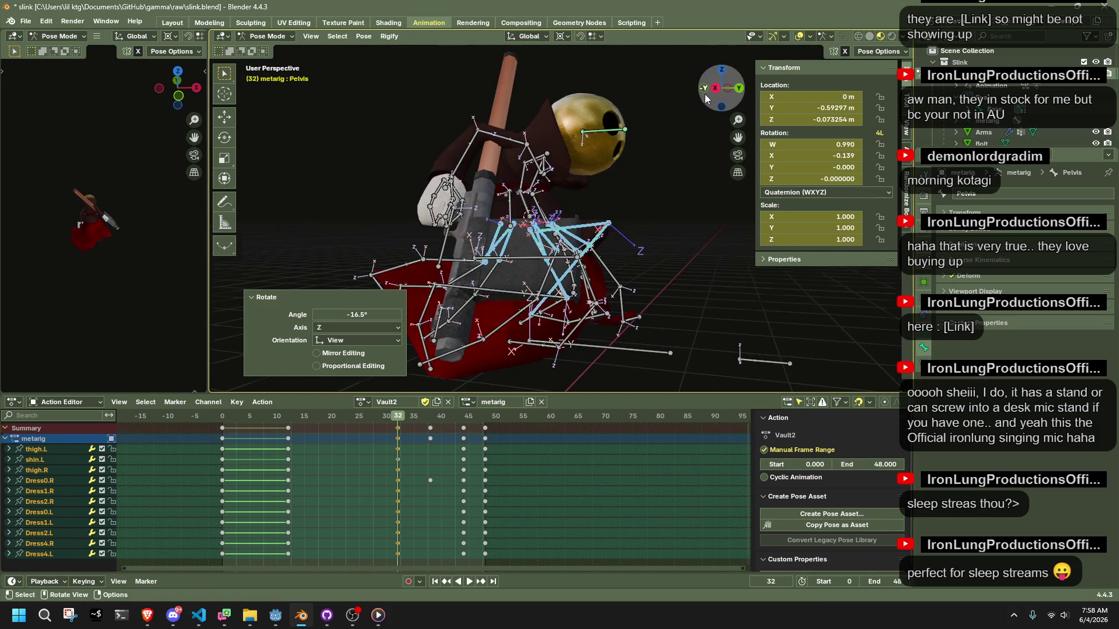
- Move the Chest bone -0.097 m in Y and 0.062 m in Z
left_click(704, 94)
left_click(707, 91)
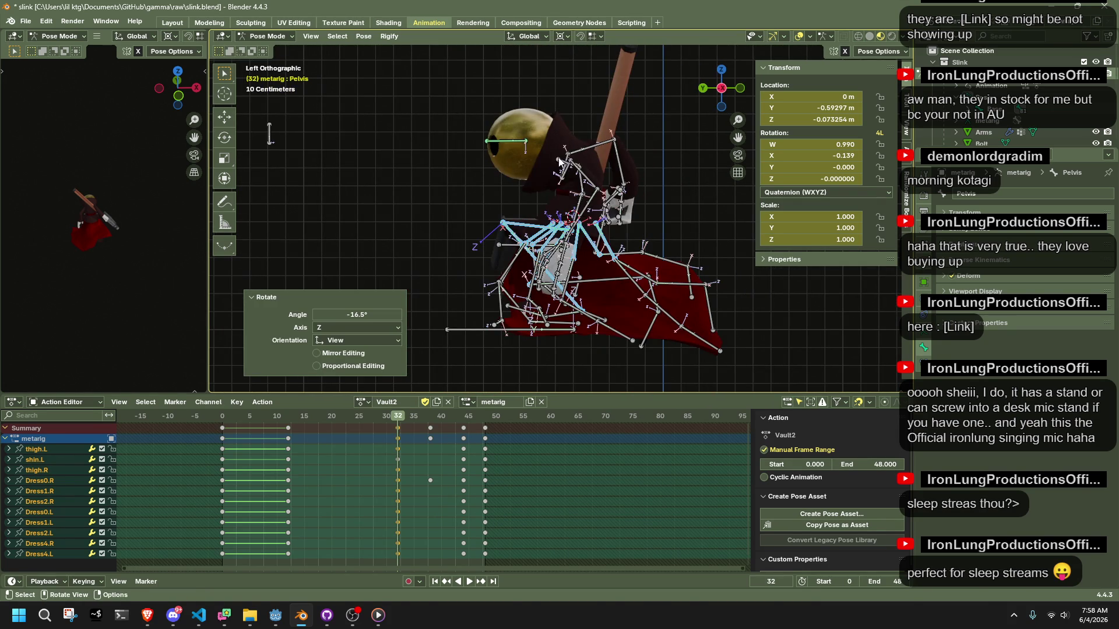
left_click_drag(559, 162, 561, 156)
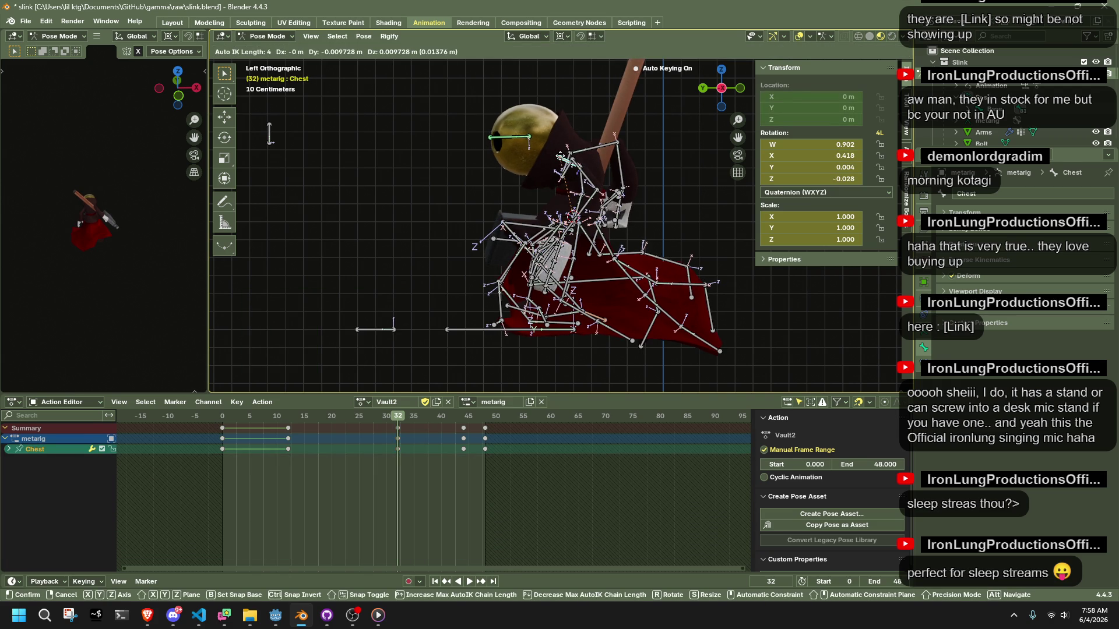
left_click_drag(560, 156, 576, 147)
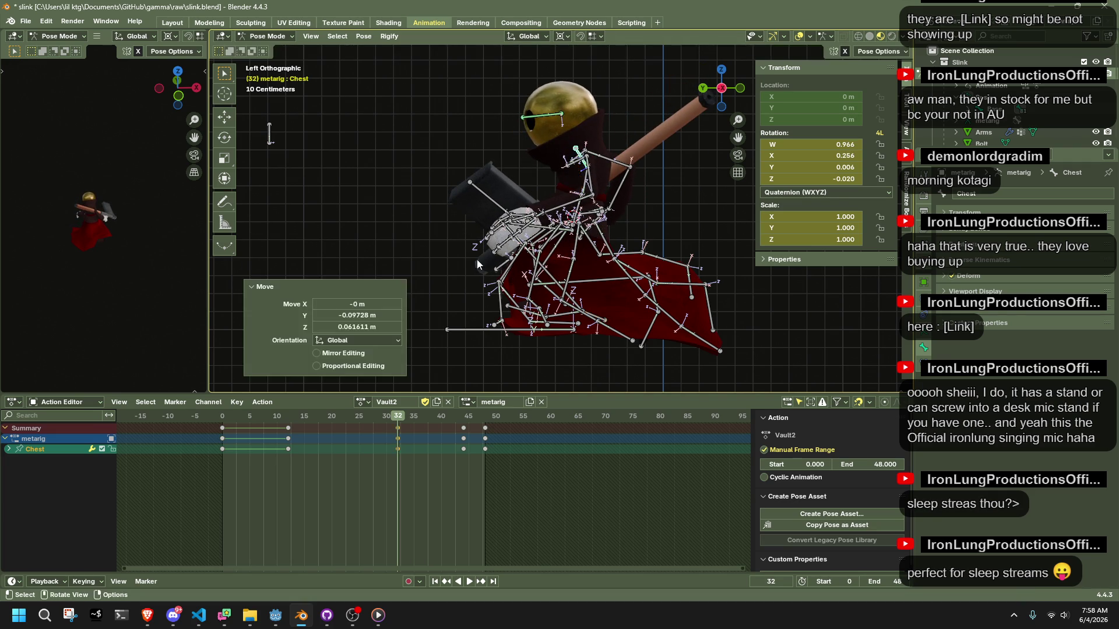
mouse_move(393, 413)
left_mouse_down()
mouse_move(227, 413)
mouse_move(316, 417)
mouse_move(295, 422)
left_mouse_up()
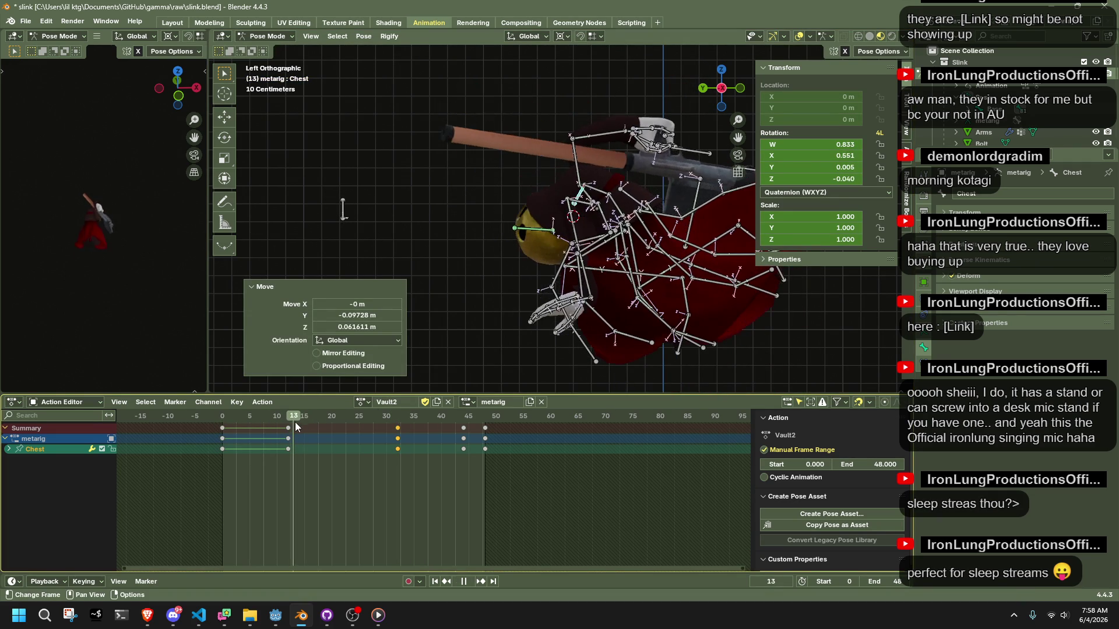
- Lower the HeadLookAtBone target at frame 13
left_click(292, 422)
mouse_move(495, 239)
middle_mouse_down("alt")
mouse_move(692, 249)
mouse_move(650, 185)
middle_mouse_up("alt")
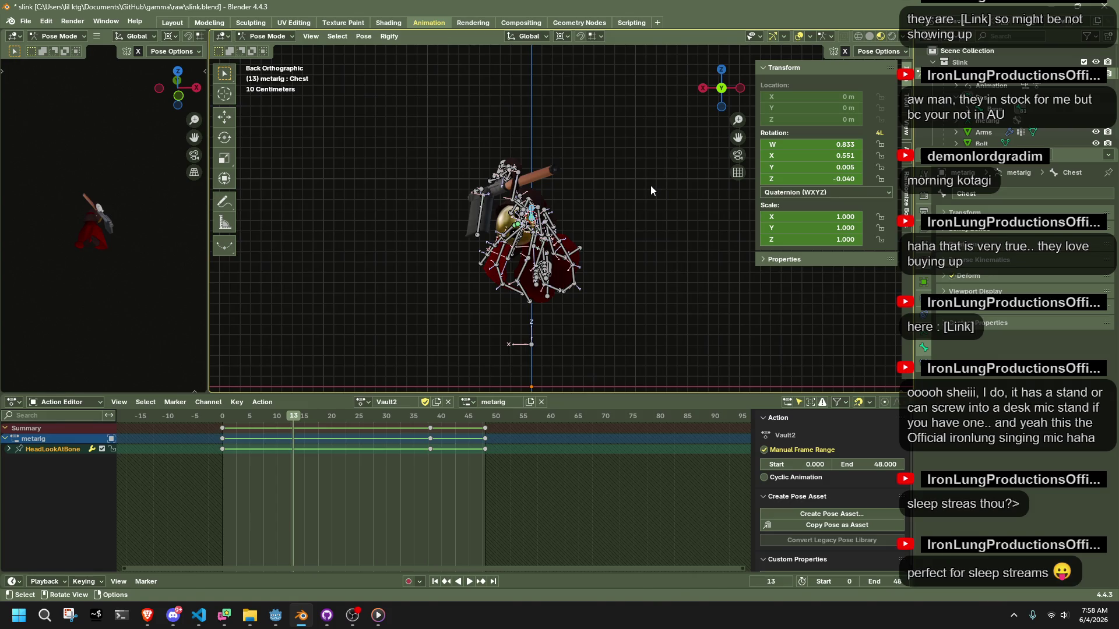
key("g")
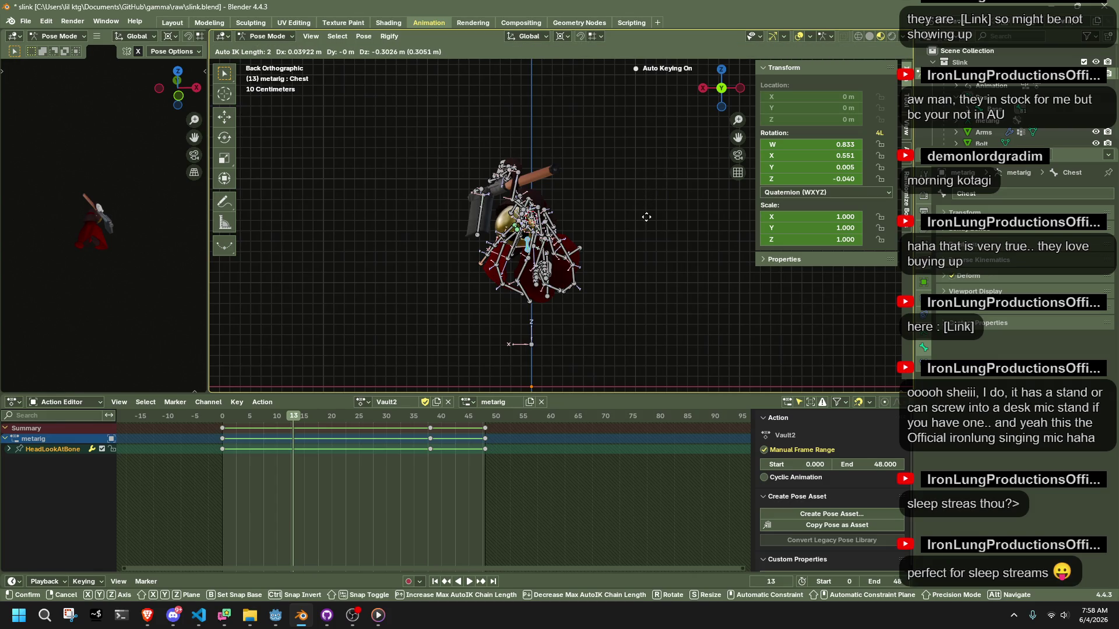
left_click(646, 223)
mouse_move(647, 222)
middle_mouse_down()
mouse_move(467, 257)
mouse_move(493, 233)
mouse_move(449, 245)
middle_mouse_up()
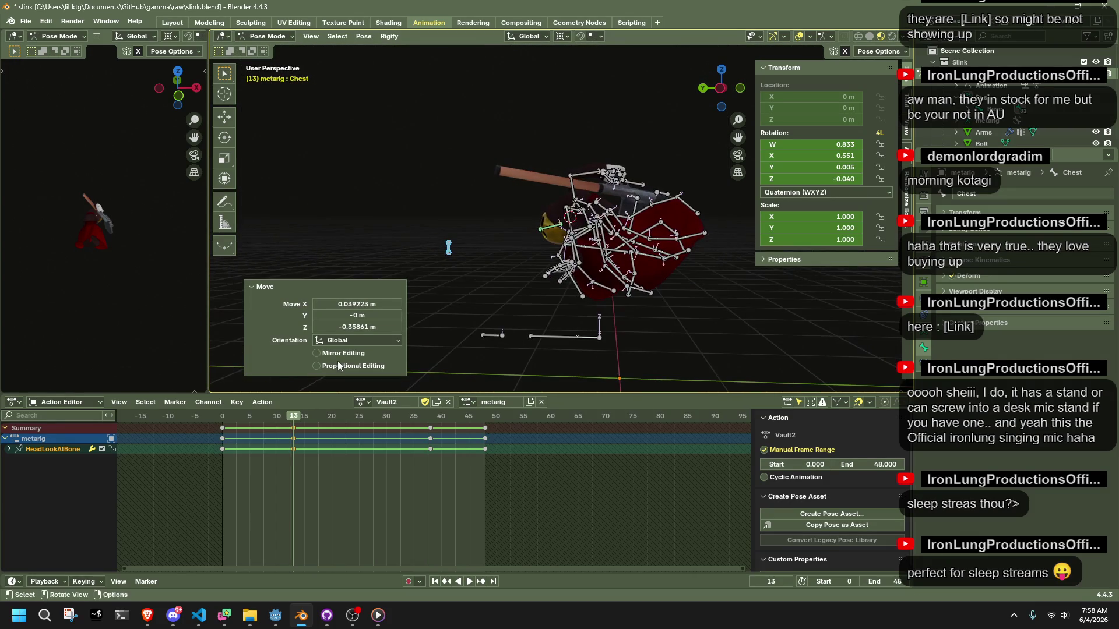
- Preview playback, then select all bones and retime the early keyframes
key("space")
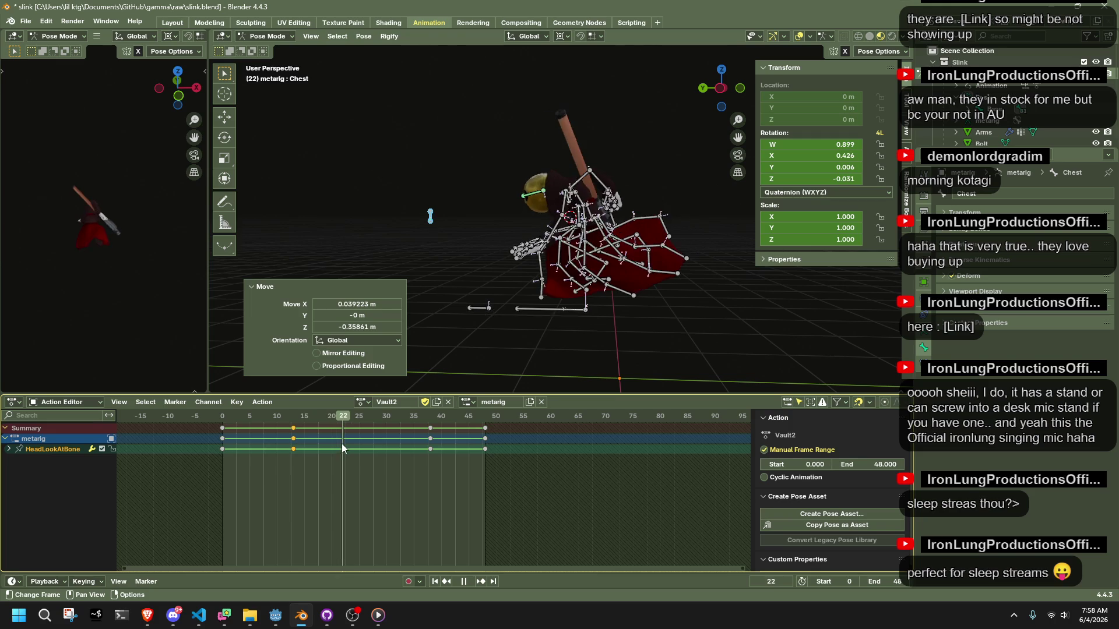
key("space")
middle_click_drag(501, 352, 726, 351)
key("a")
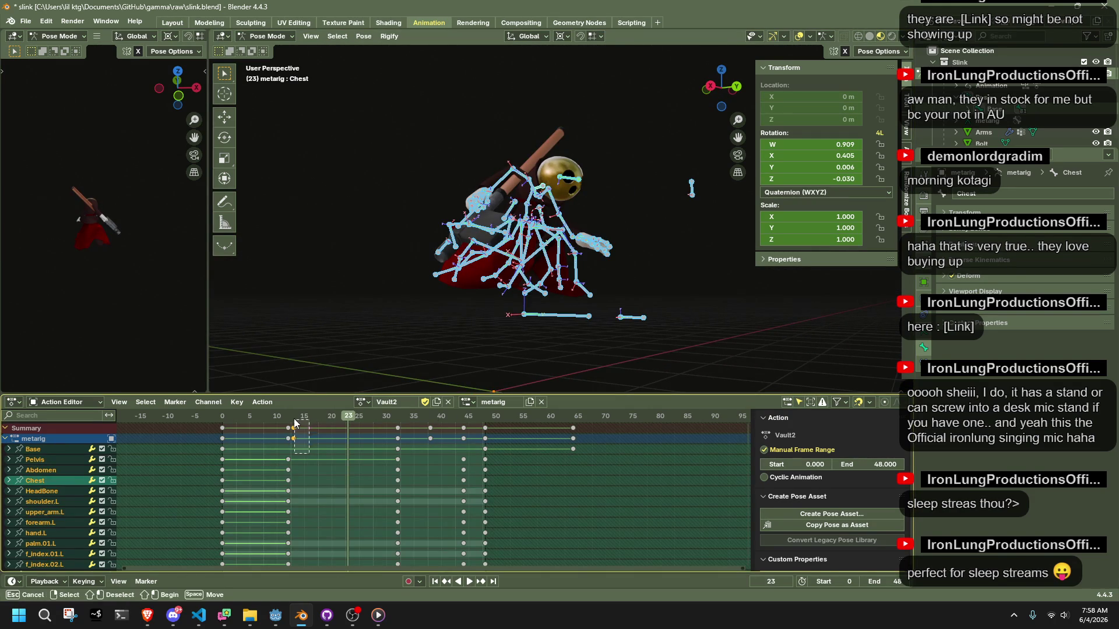
left_click(288, 418)
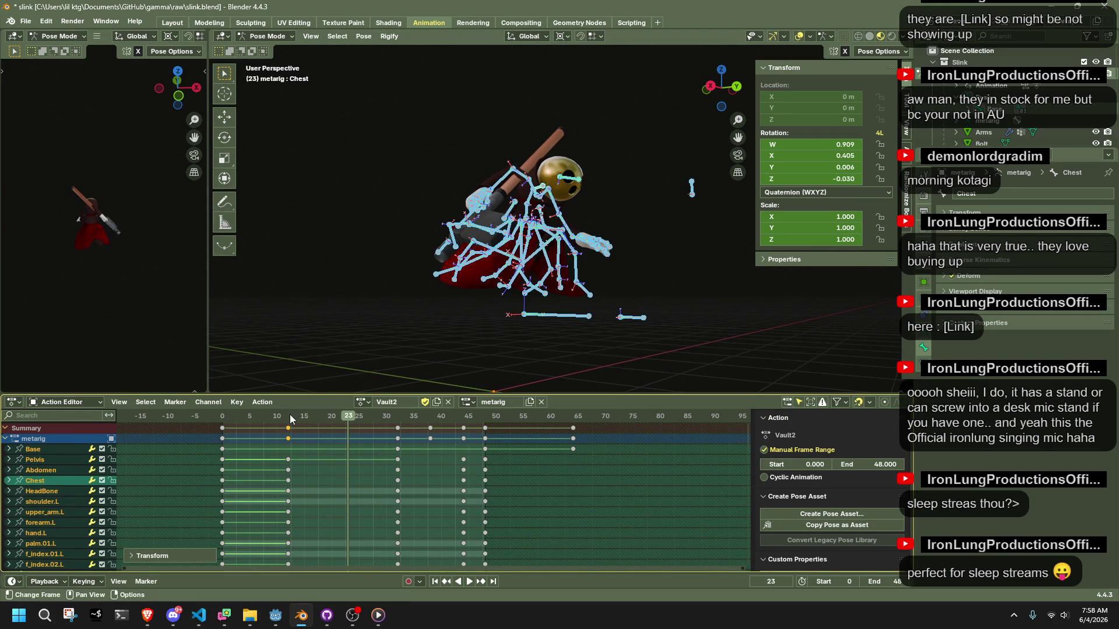
- Check the vault at frame 22 from the right side, then restart playback
key("space")
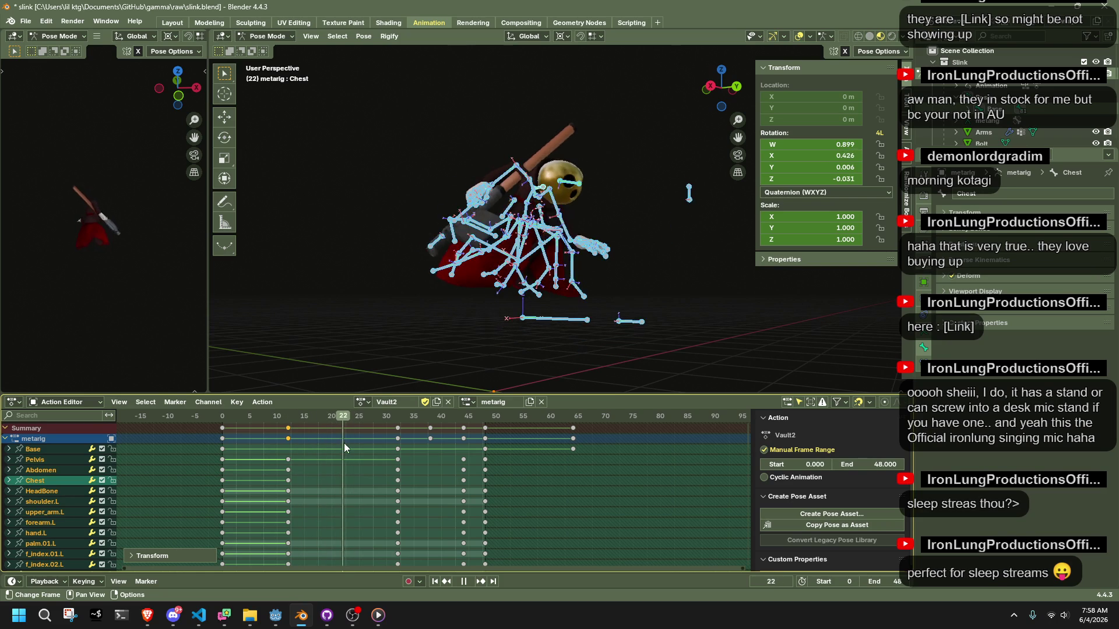
left_click(340, 415)
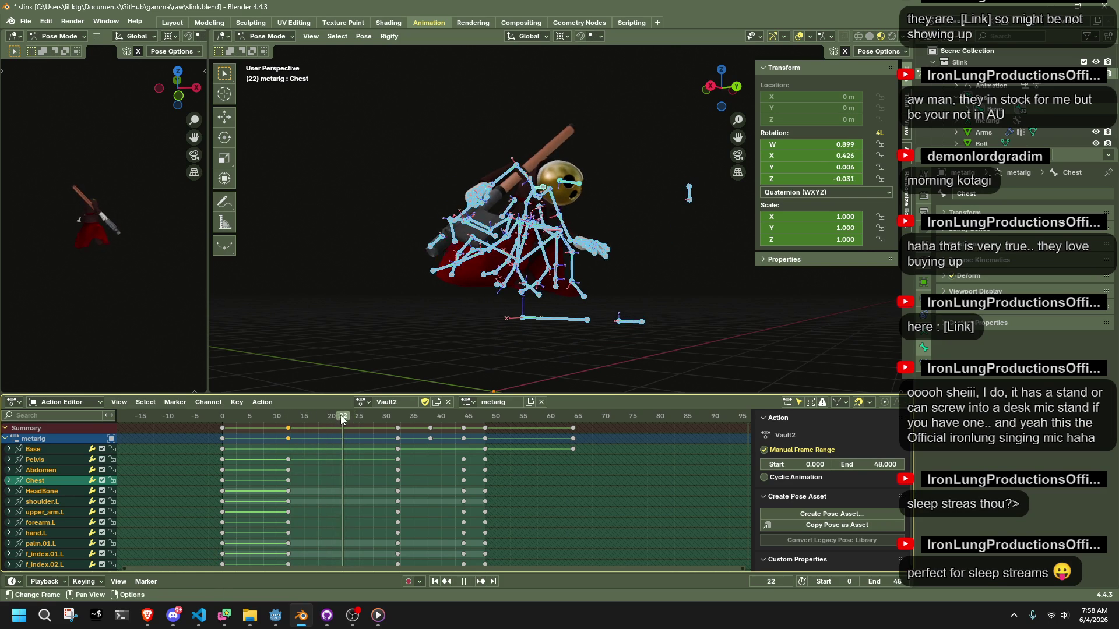
key("space")
mouse_move(709, 88)
left_mouse_down()
mouse_move(638, 232)
mouse_move(617, 313)
left_mouse_up()
key("KP_3")
scroll(617, 313, "up", 9)
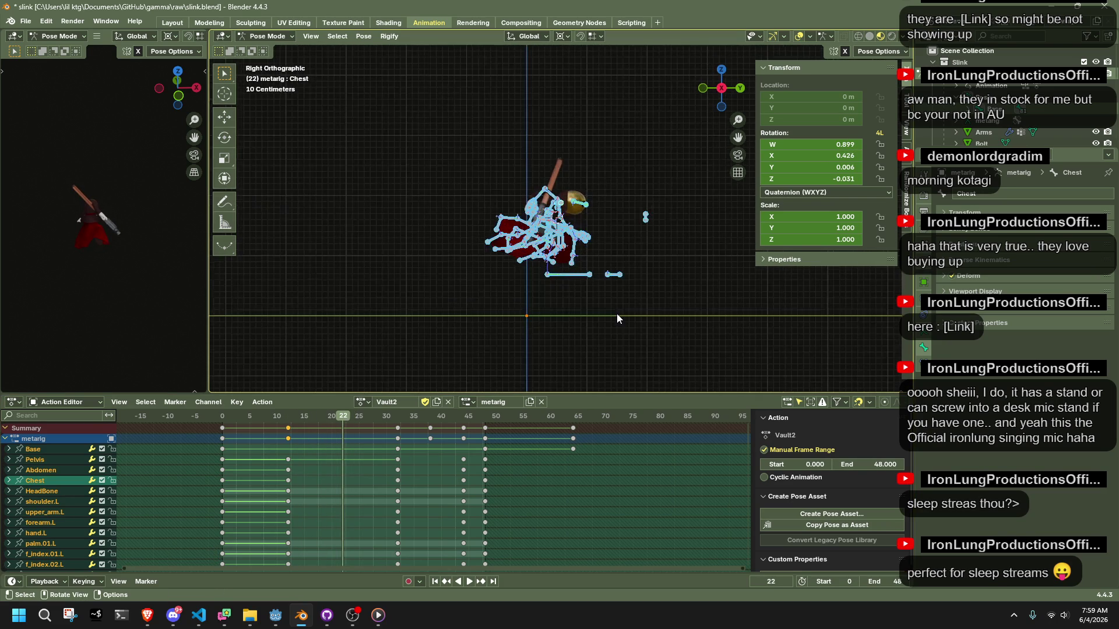
mouse_move(616, 313)
middle_mouse_down()
mouse_move(384, 313)
mouse_move(333, 338)
middle_mouse_up()
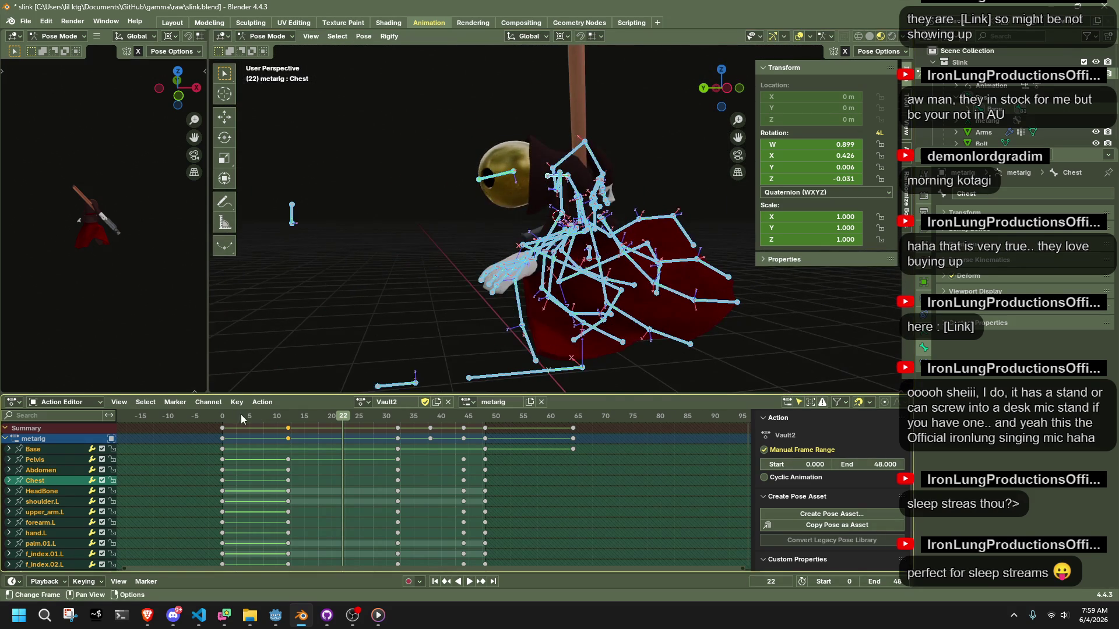
key("space")
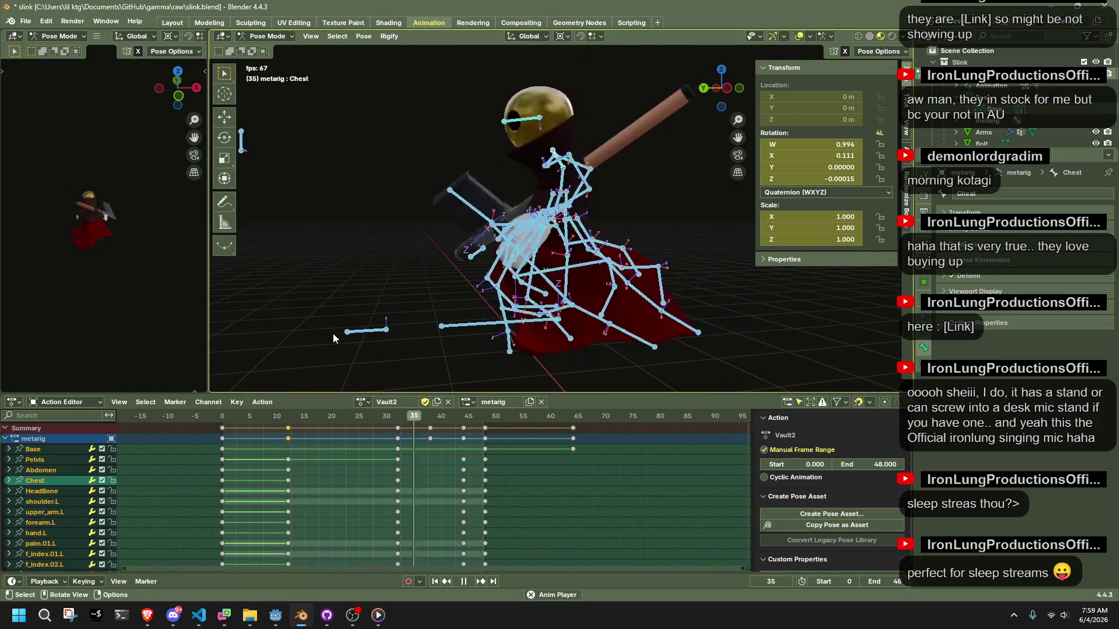
- Save slink.blend while reviewing the playing Vault2 animation
mouse_move(590, 251)
middle_mouse_down()
mouse_move(639, 206)
mouse_move(554, 208)
middle_mouse_up()
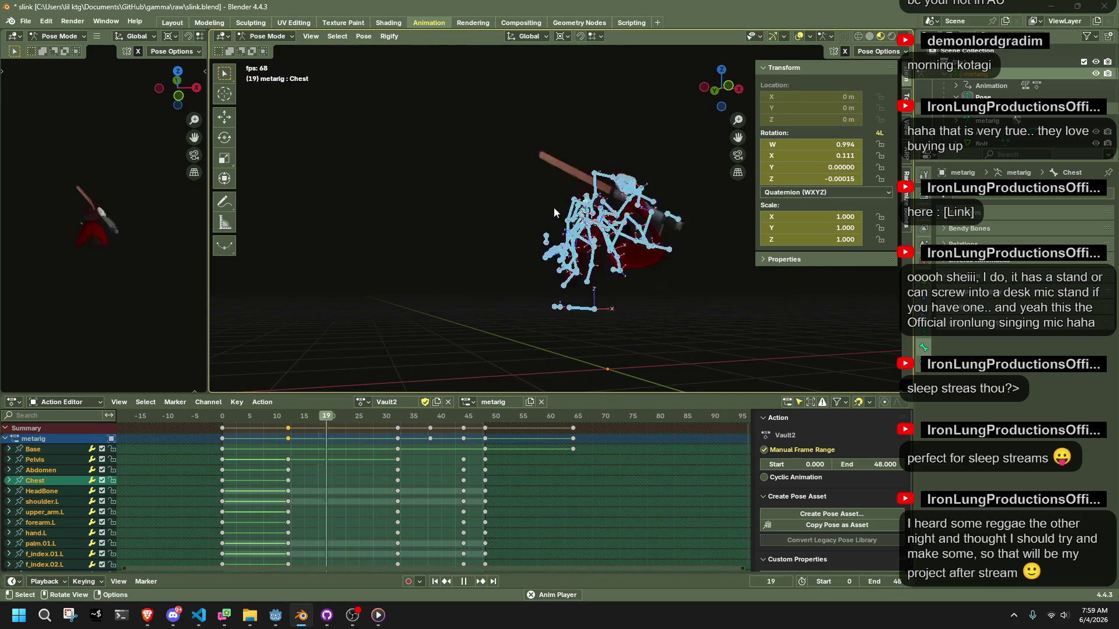
key("ctrl+s")
mouse_move(465, 290)
middle_mouse_down()
mouse_move(632, 338)
mouse_move(705, 308)
middle_mouse_up()
scroll(705, 309, "down", 3)
key("space")
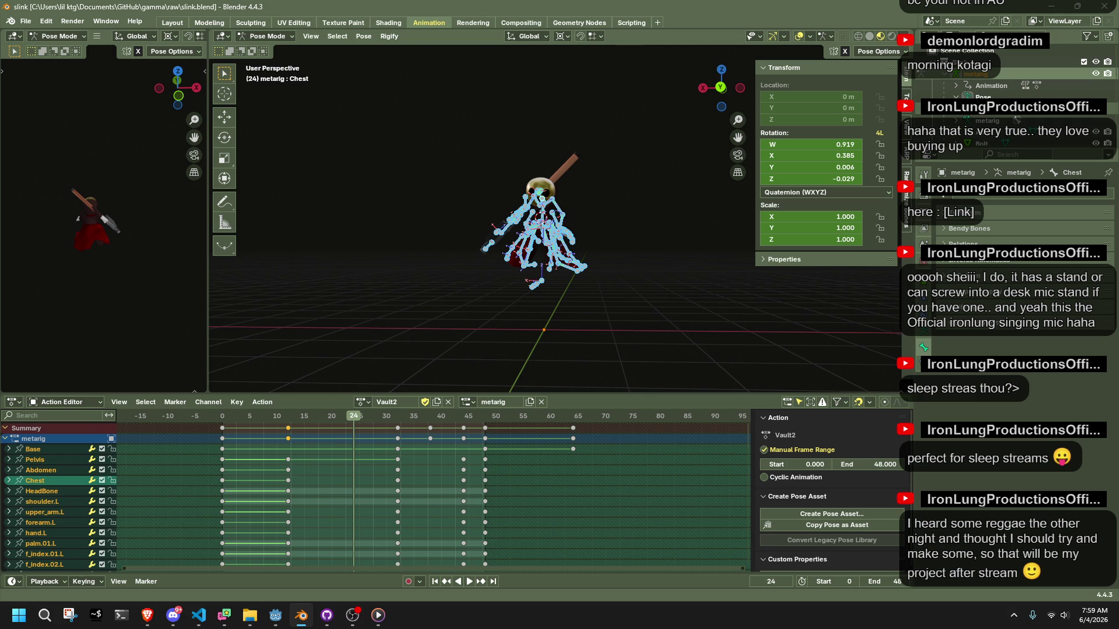
- Replay Vault2 from the right side view and an angled view
mouse_move(583, 297)
middle_mouse_down()
mouse_move(758, 329)
mouse_move(697, 126)
middle_mouse_up()
left_click(712, 87)
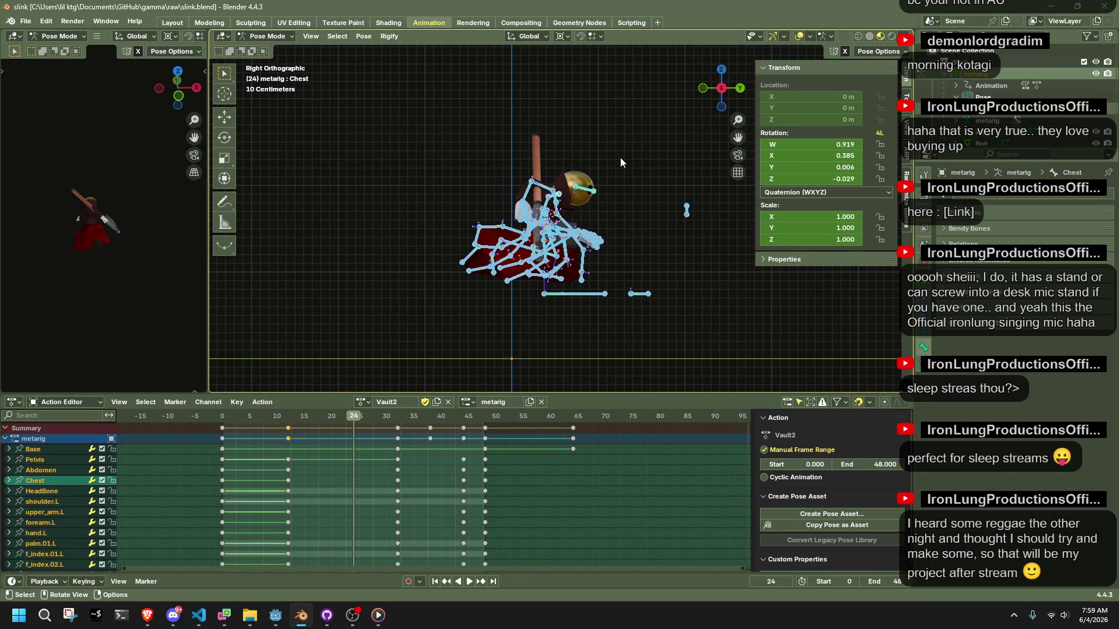
key("space")
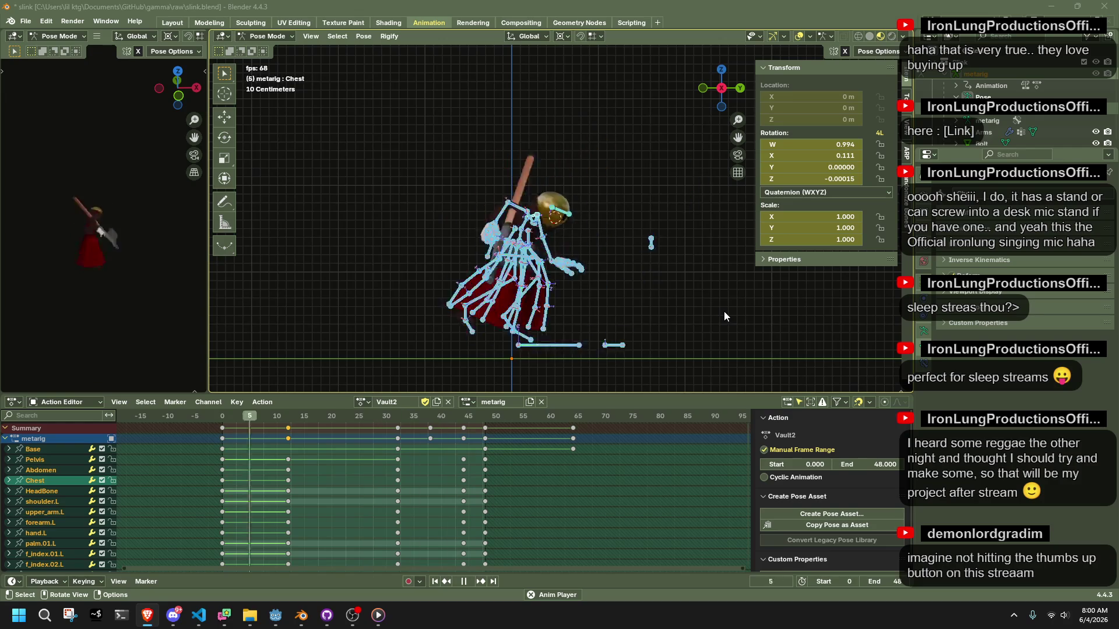
middle_click_drag(705, 298, 515, 275)
key("space")
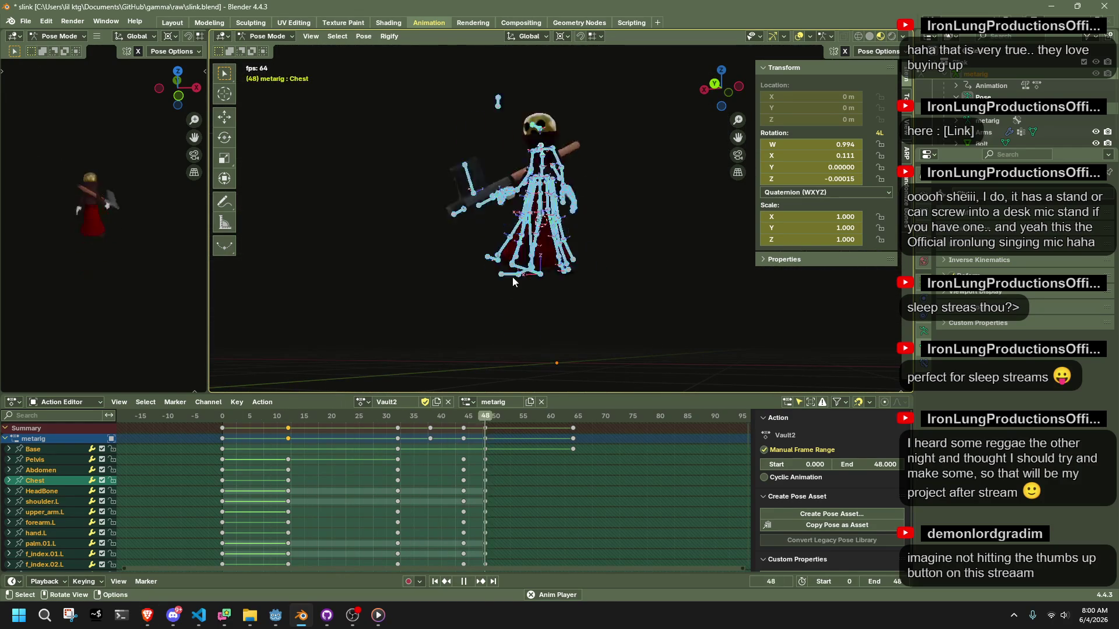
- Save slink.blend and export the rig to slink.gltf
key("ctrl+s")
left_click(579, 300)
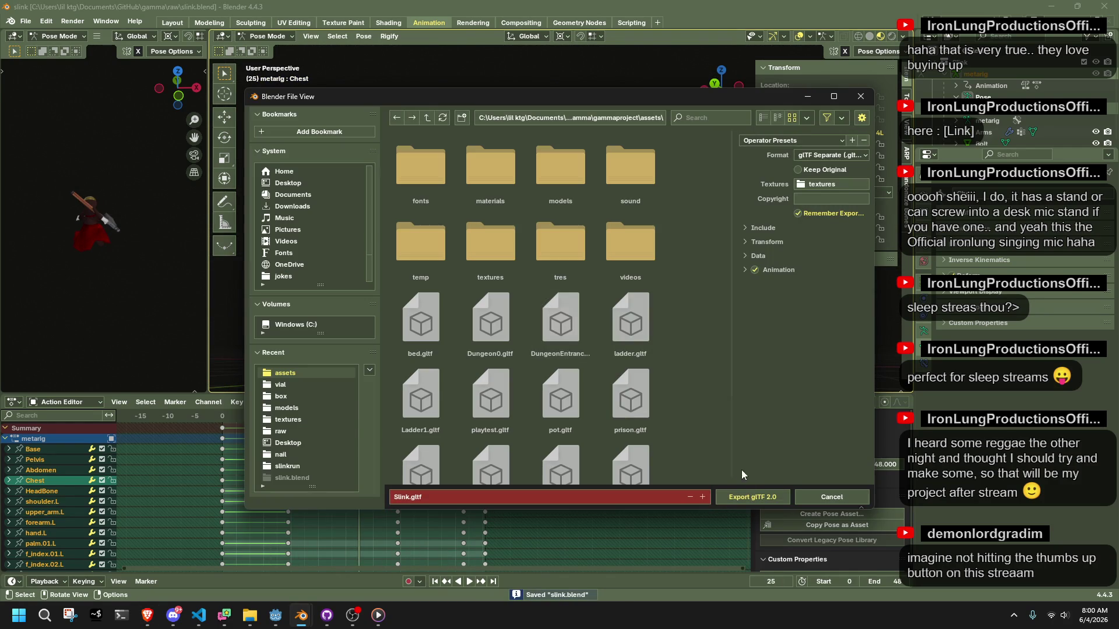
left_click(747, 493)
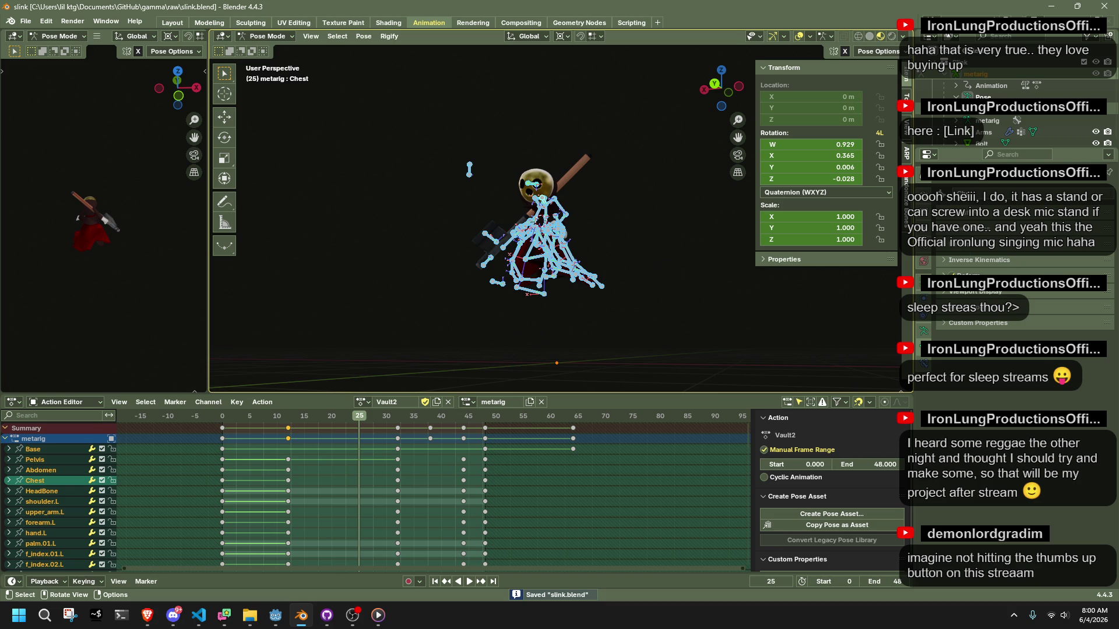
key("alt+Tab")
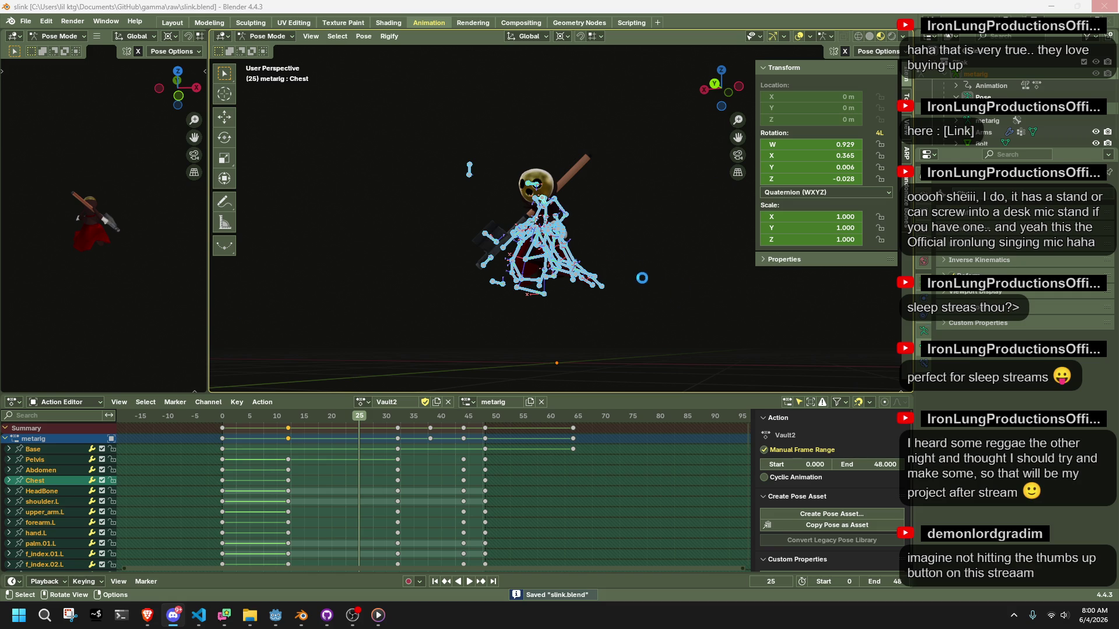
- Leave Pose Mode, deselect the rig, and switch to the Godot editor
key("ctrl+Tab")
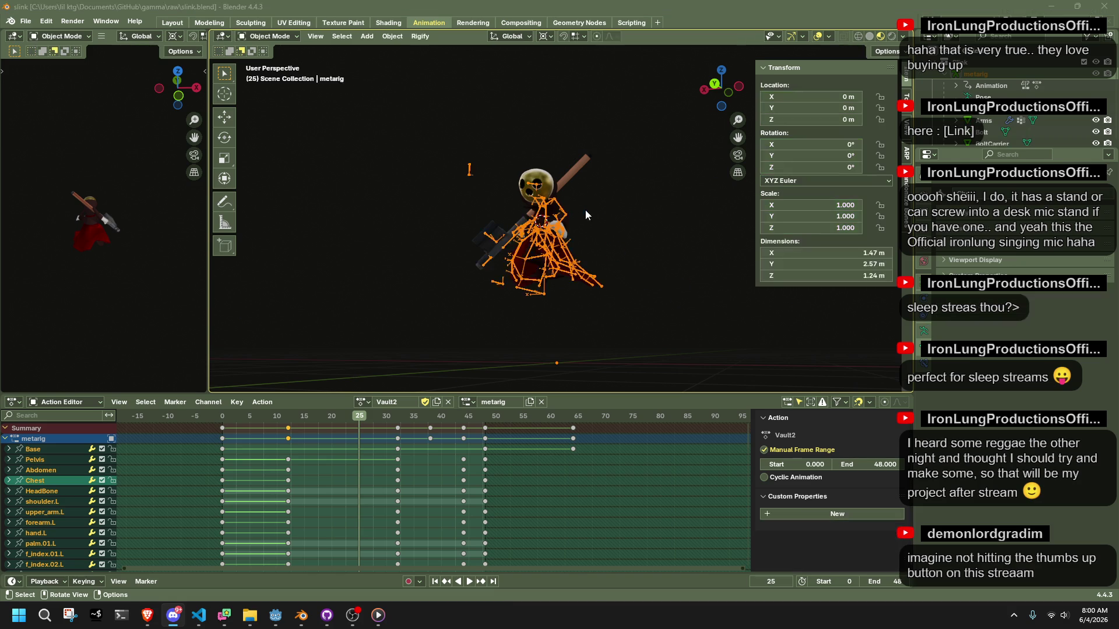
left_click(602, 224)
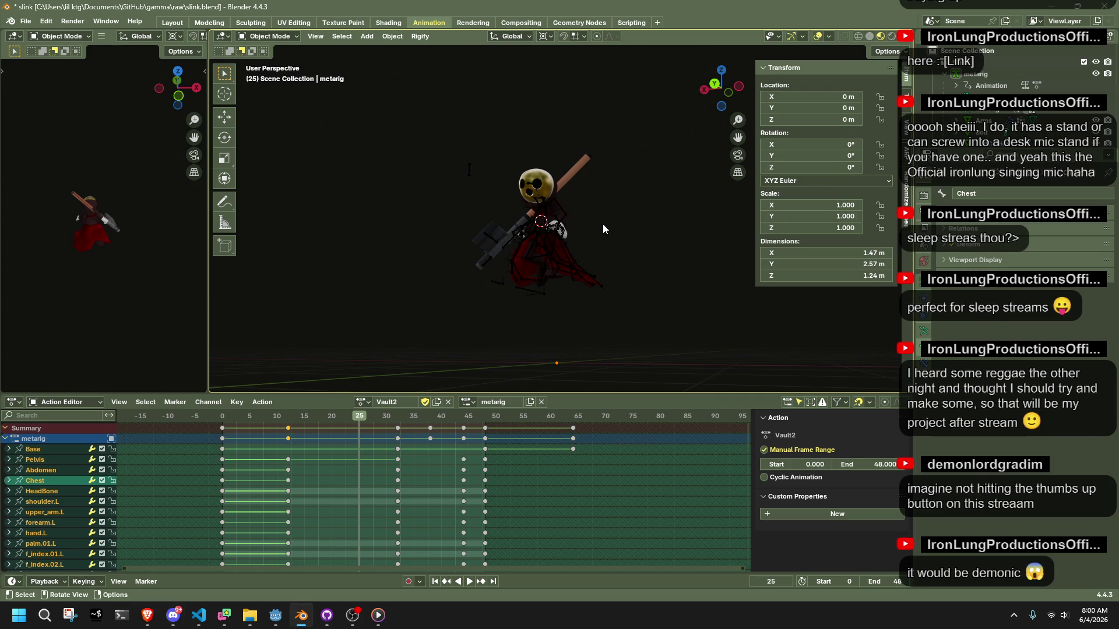
scroll(602, 223, "up", 3)
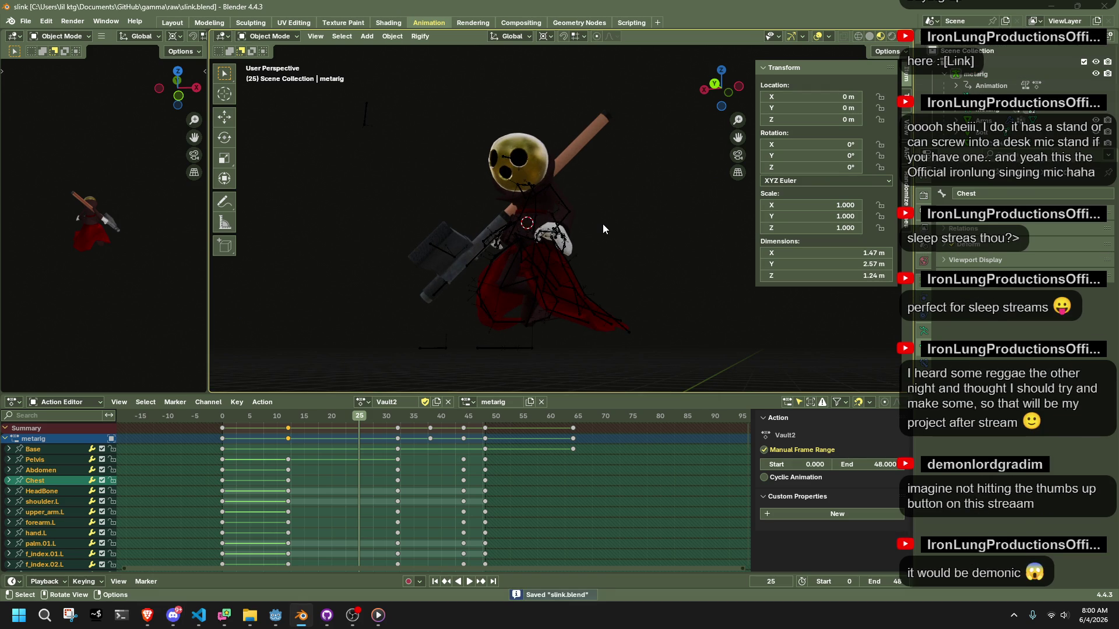
scroll(586, 220, "up", 3)
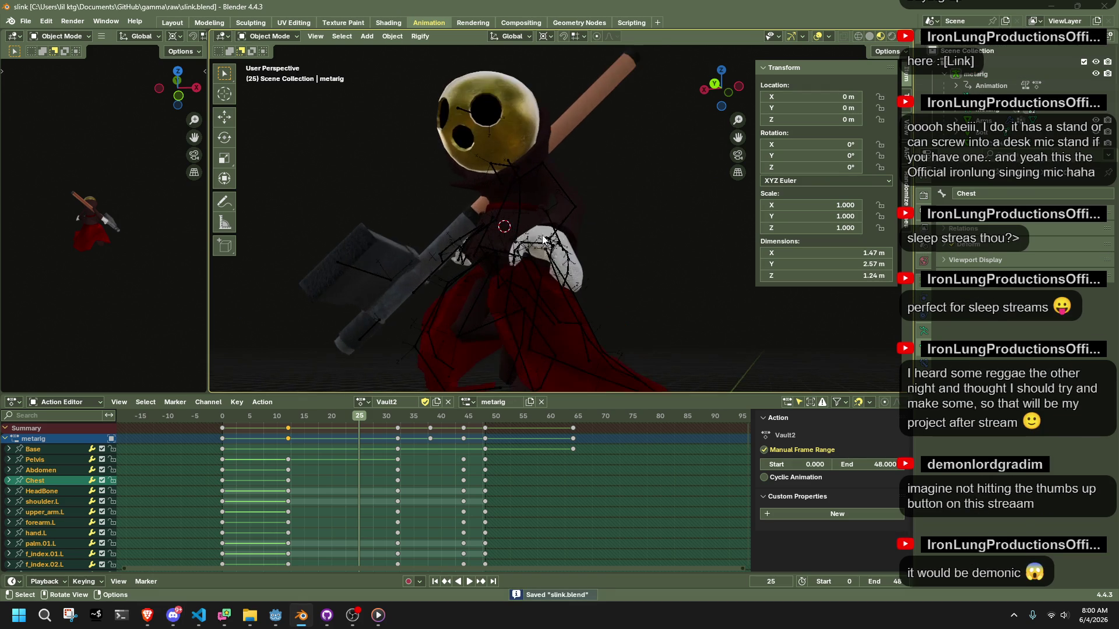
middle_click_drag(569, 222, 547, 224)
left_click(276, 615)
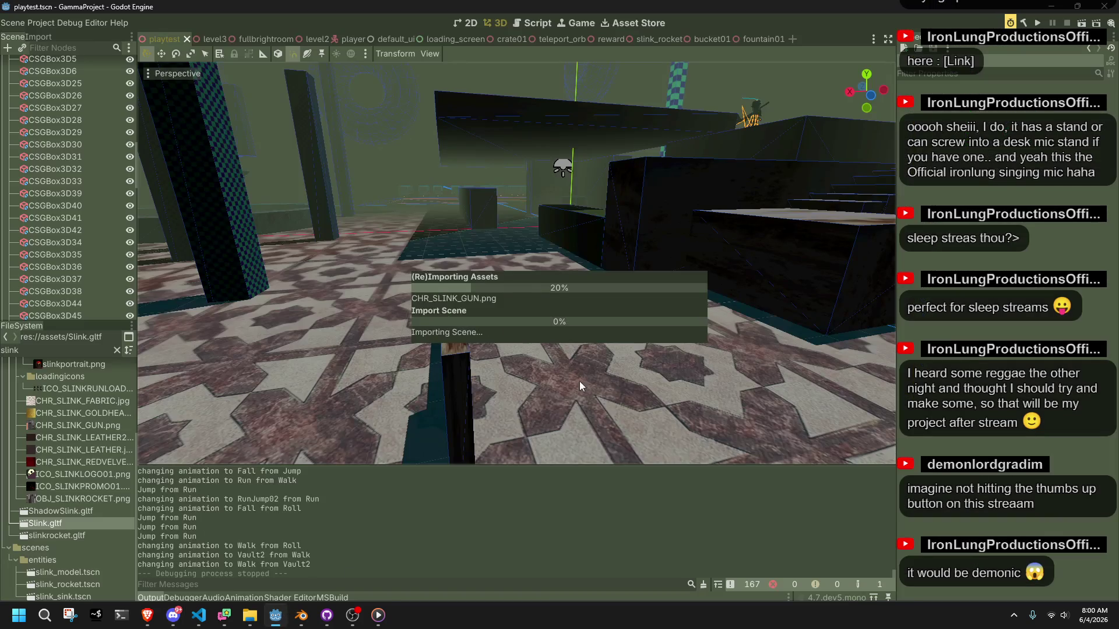
- Run the project so the playtest scene opens in a debug game window
left_click(1033, 21)
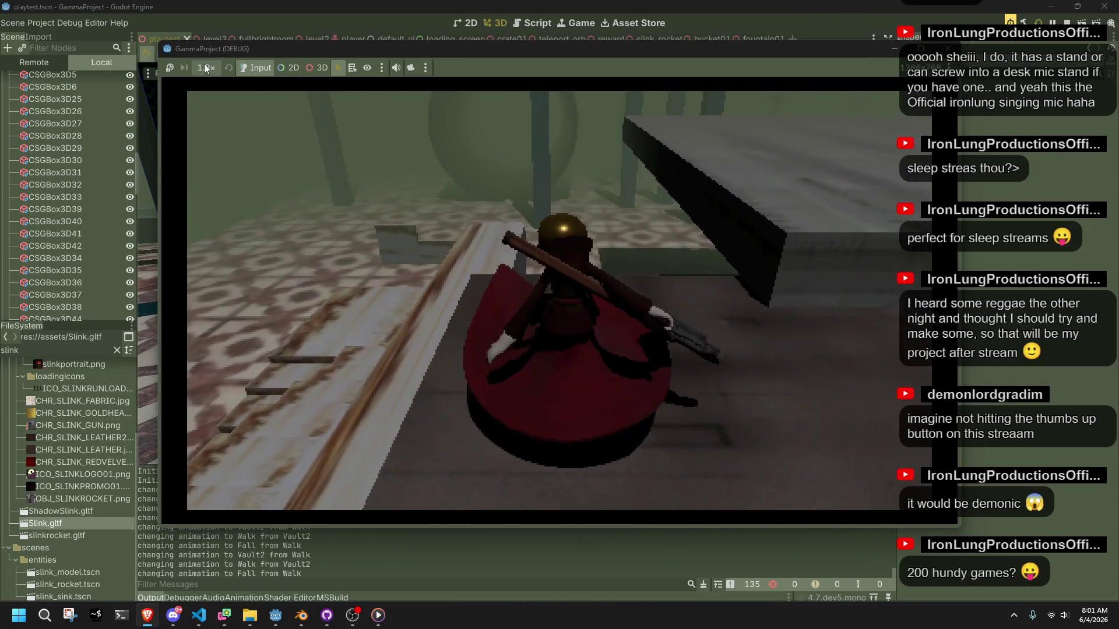
- Watch the vault at 1/16× game speed, stop the game, and replay Vault2 in Blender
left_click(199, 67)
left_click(207, 83)
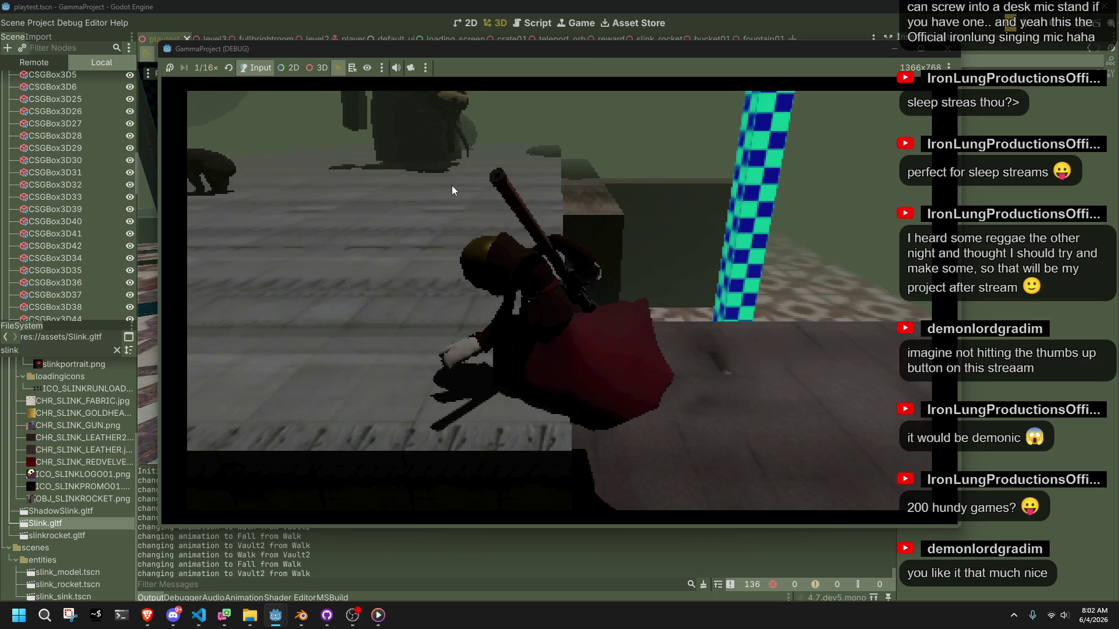
left_click(947, 48)
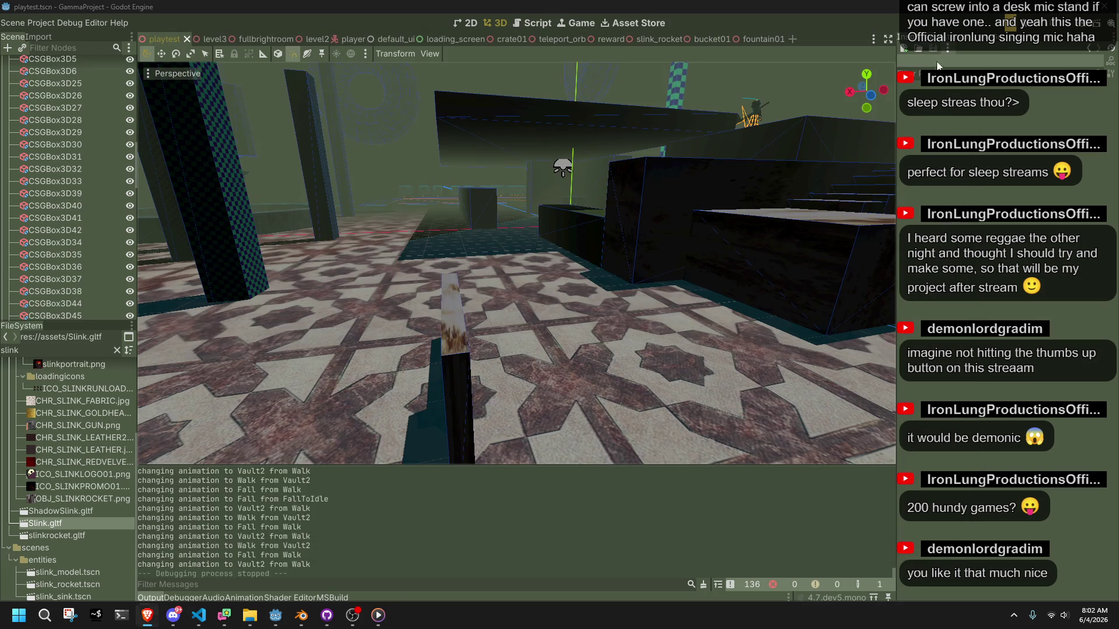
left_click(303, 616)
key("space")
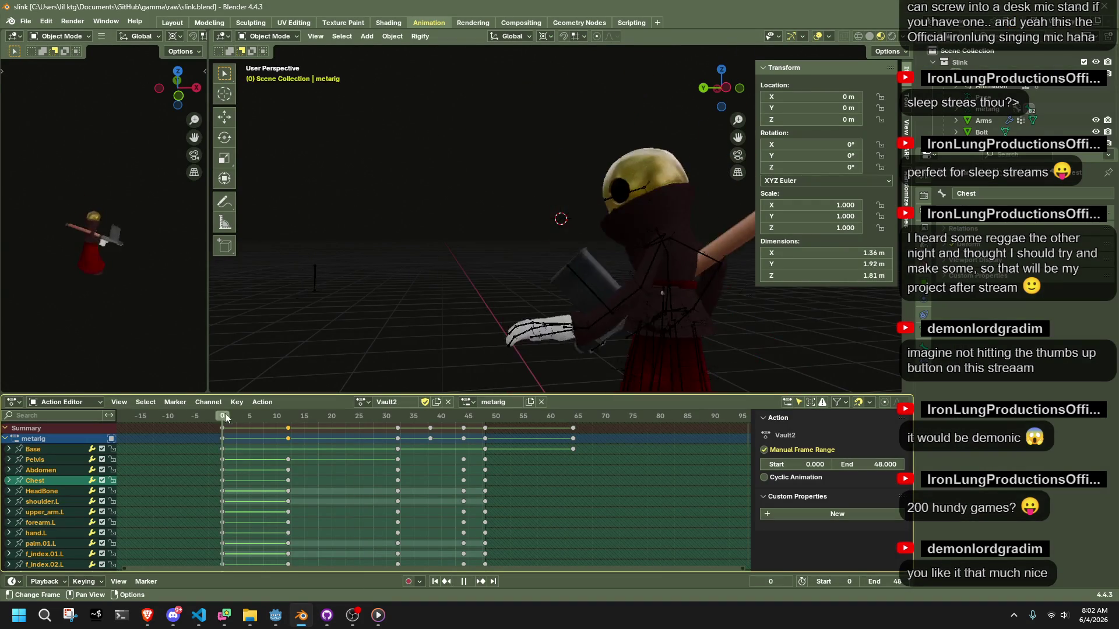
- Select the metarig, enter Pose Mode and switch to the left side view
key("Escape")
middle_click_drag(420, 305, 590, 257)
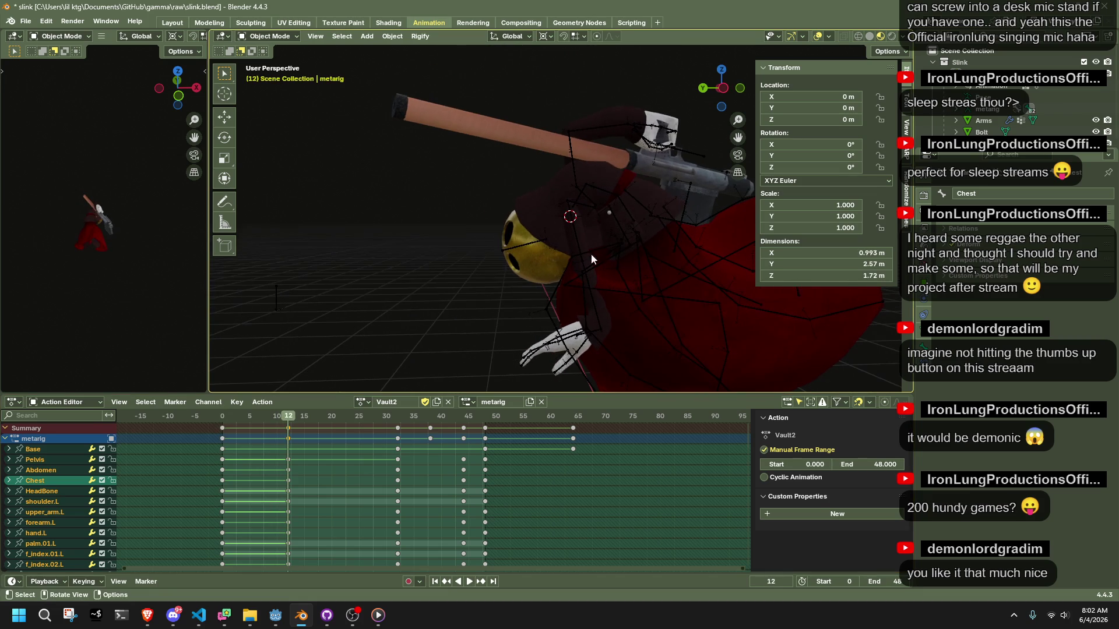
left_click(631, 197)
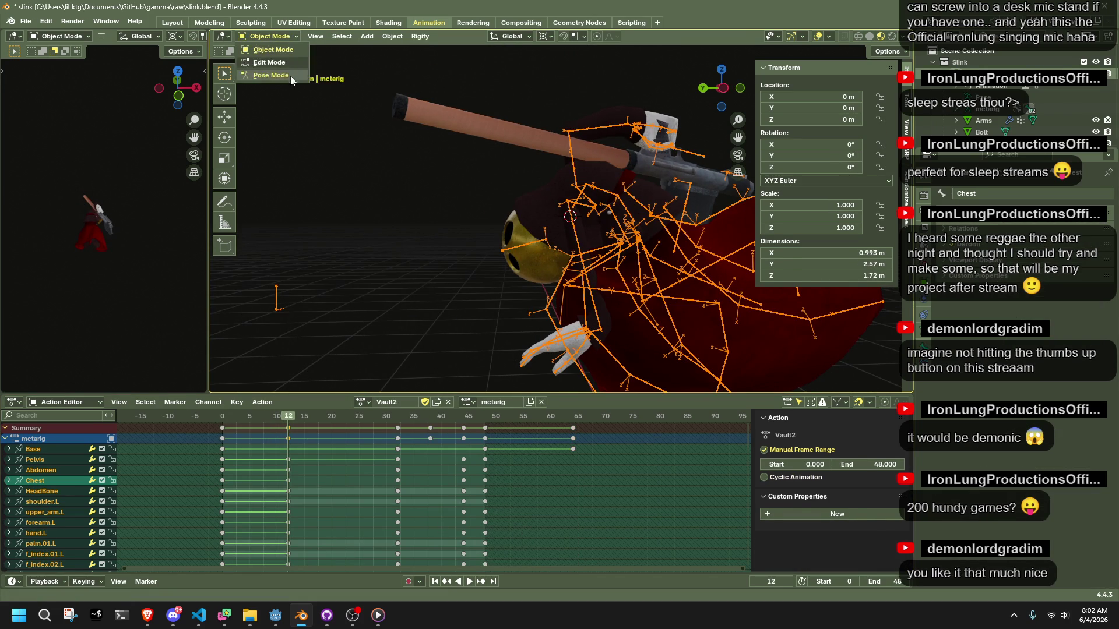
left_click(271, 75)
left_click(723, 92)
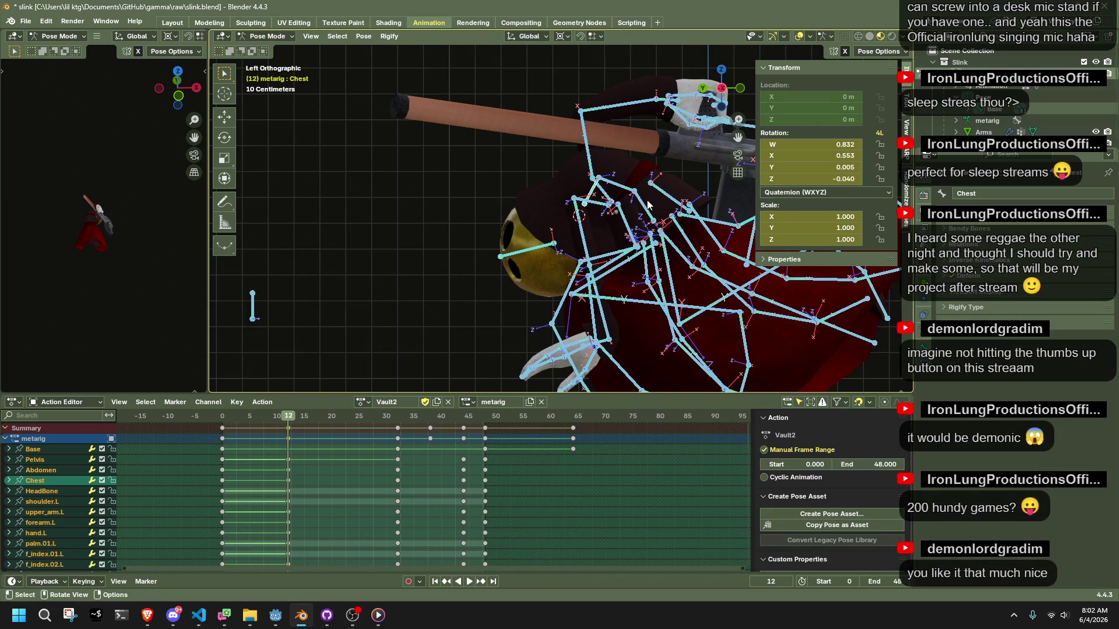
- Select the Pelvis bone and review the pose editing options
left_click(648, 204)
scroll(648, 204, "down", 4)
left_click(871, 51)
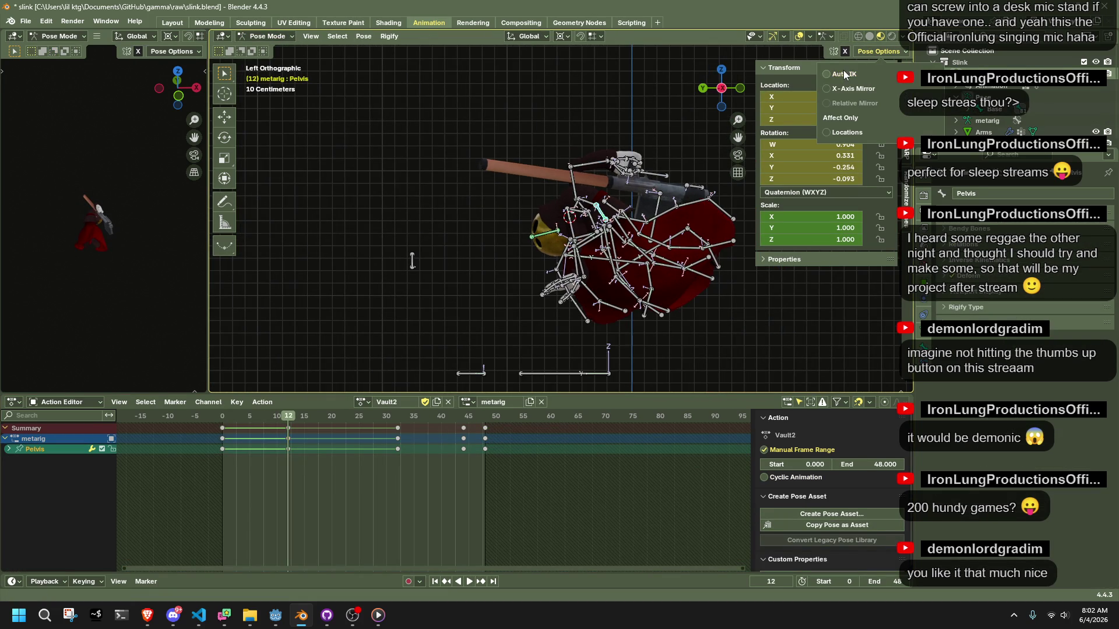
scroll(603, 301, "up", 1)
- Play and scrub the Vault2 action, parking the playhead at frame 12
key("space")
mouse_move(225, 421)
left_mouse_down()
mouse_move(410, 468)
mouse_move(398, 468)
left_mouse_up()
key("space")
left_click(530, 283)
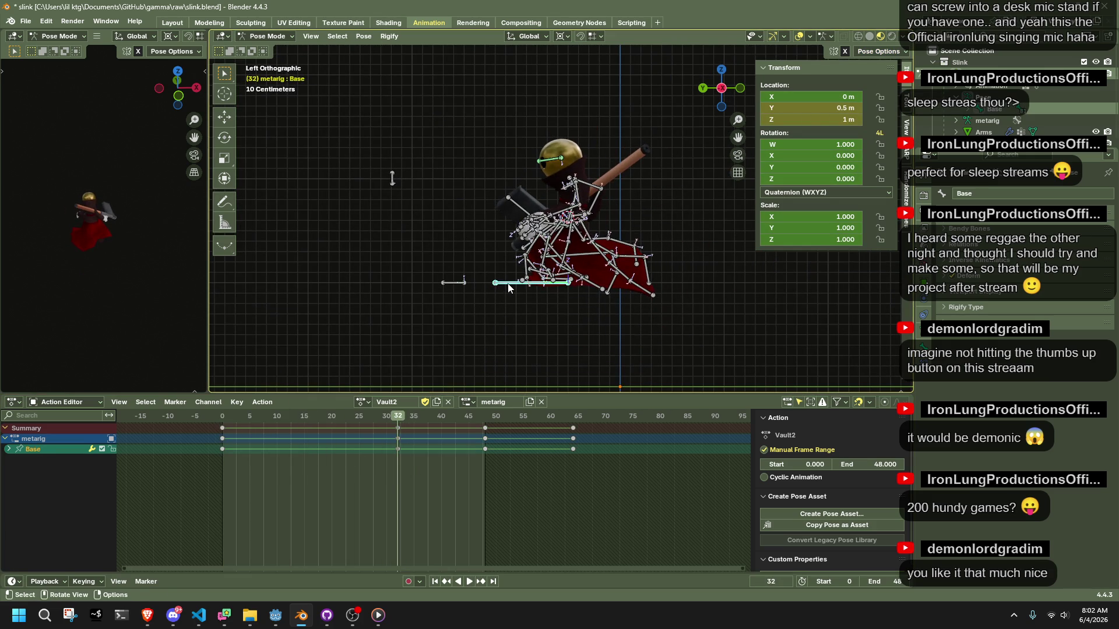
left_click(225, 421)
key("space")
key("a")
left_click(287, 421)
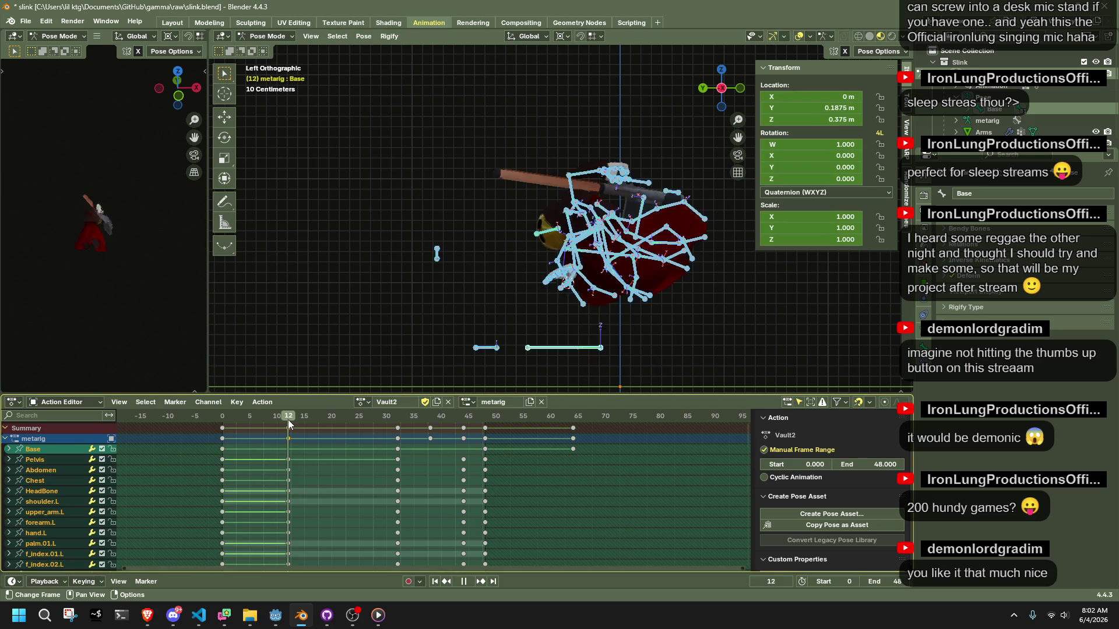
key("space")
scroll(565, 309, "up", 3)
- Rotate the Pelvis bone at frame 12 from the left view
left_click(612, 224)
mouse_move(613, 227)
middle_mouse_down()
mouse_move(740, 277)
mouse_move(631, 271)
middle_mouse_up()
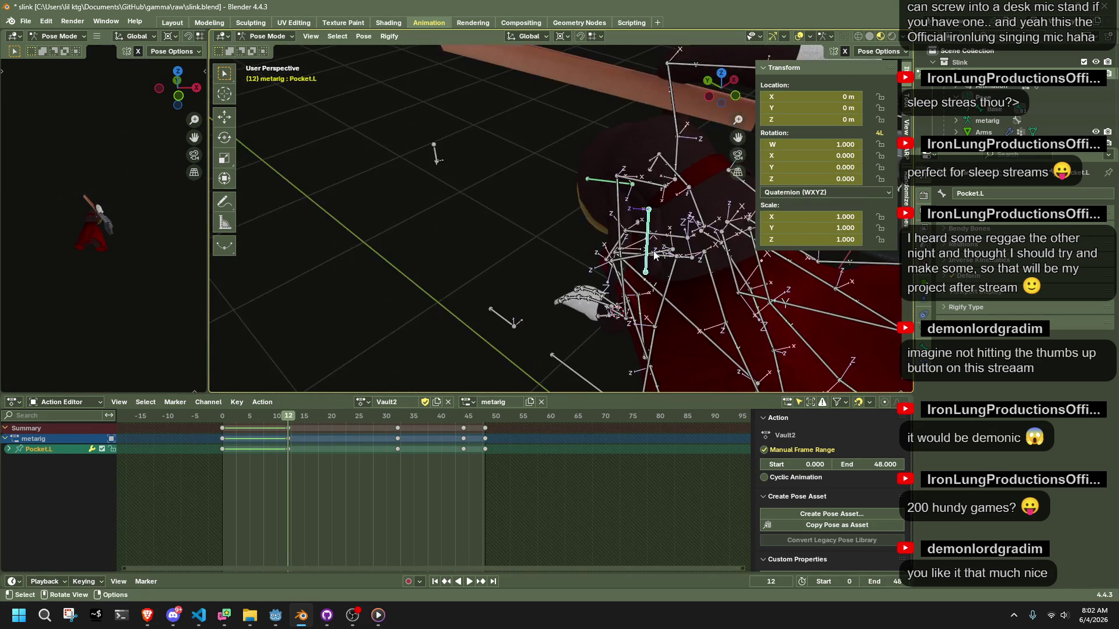
left_click(700, 211)
left_click(708, 97)
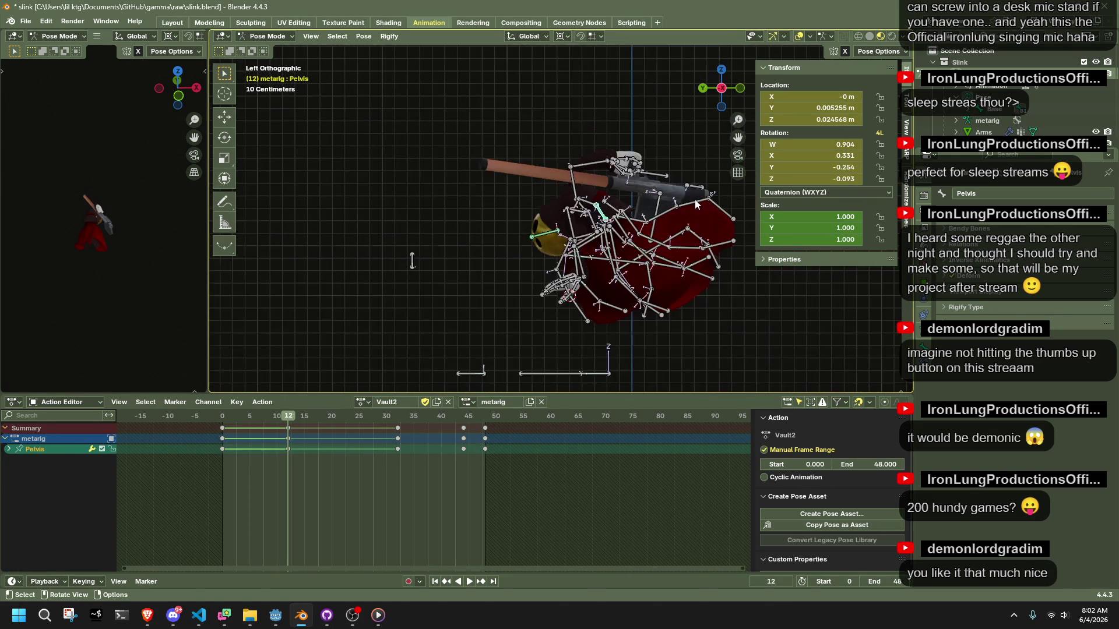
key("r")
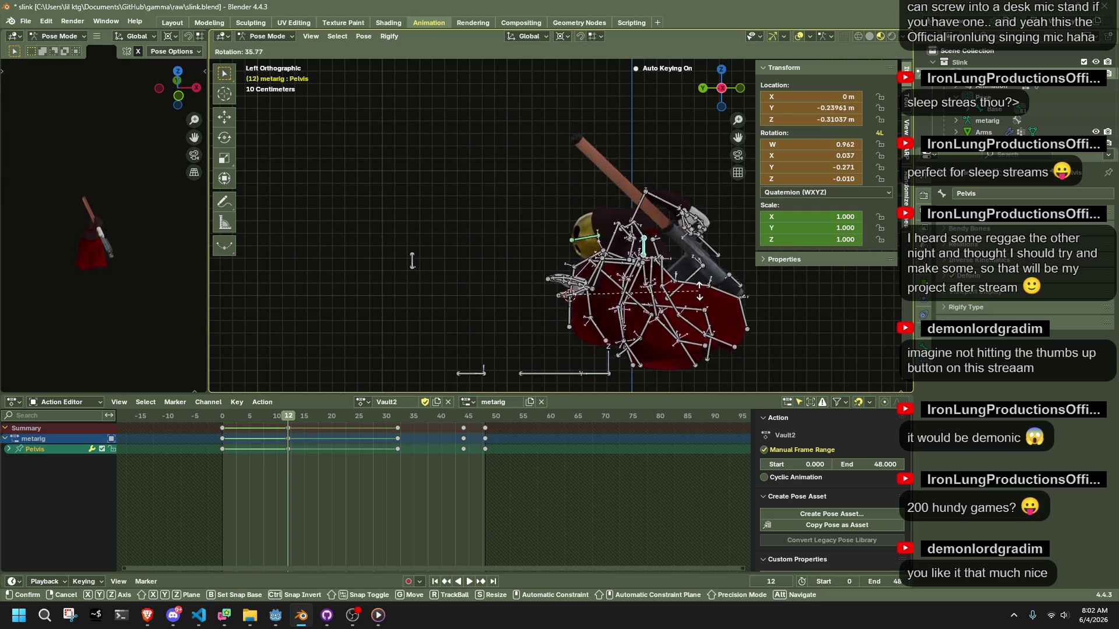
left_click(700, 287)
scroll(699, 280, "down", 4)
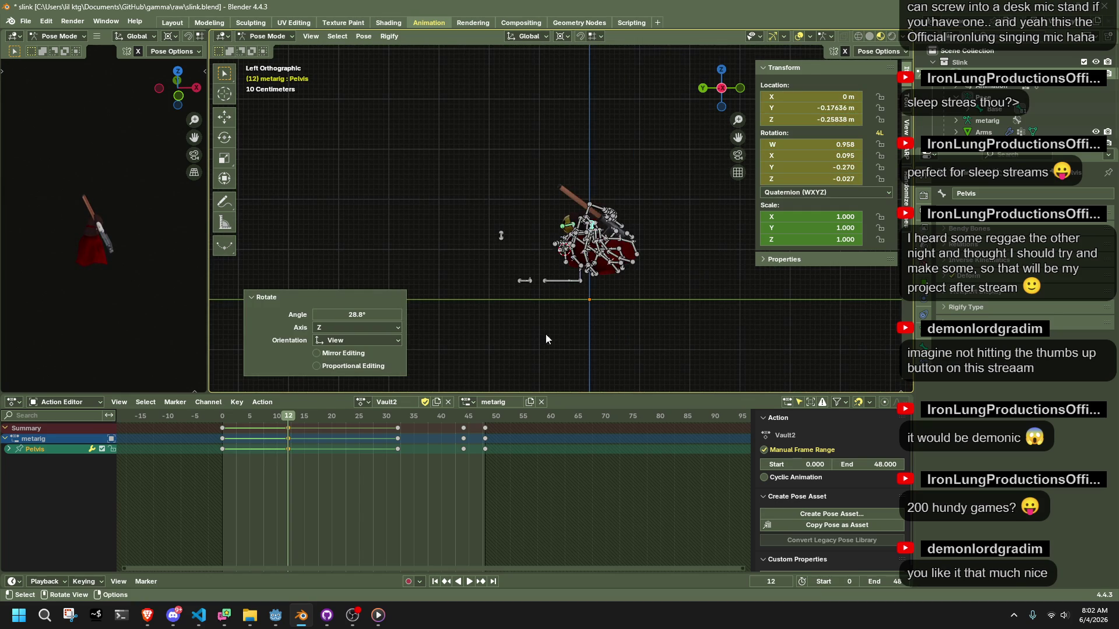
- Preview the pose, then re-rotate the Pelvis to -20.4° at frame 12
key("space")
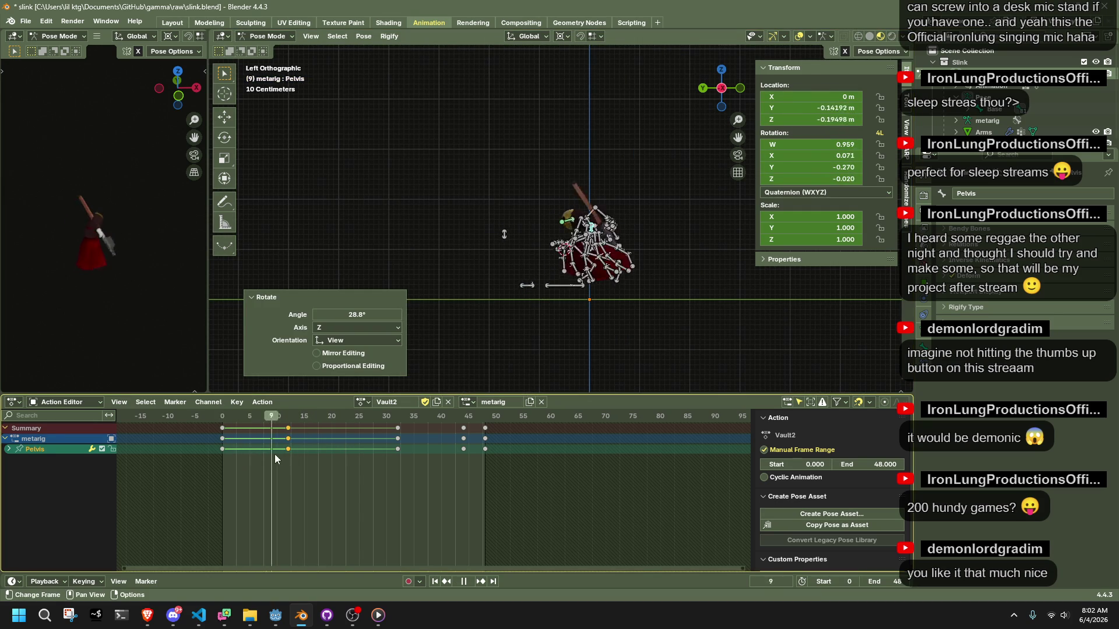
key("Escape")
mouse_move(583, 262)
middle_mouse_down()
mouse_move(655, 306)
mouse_move(515, 331)
middle_mouse_up()
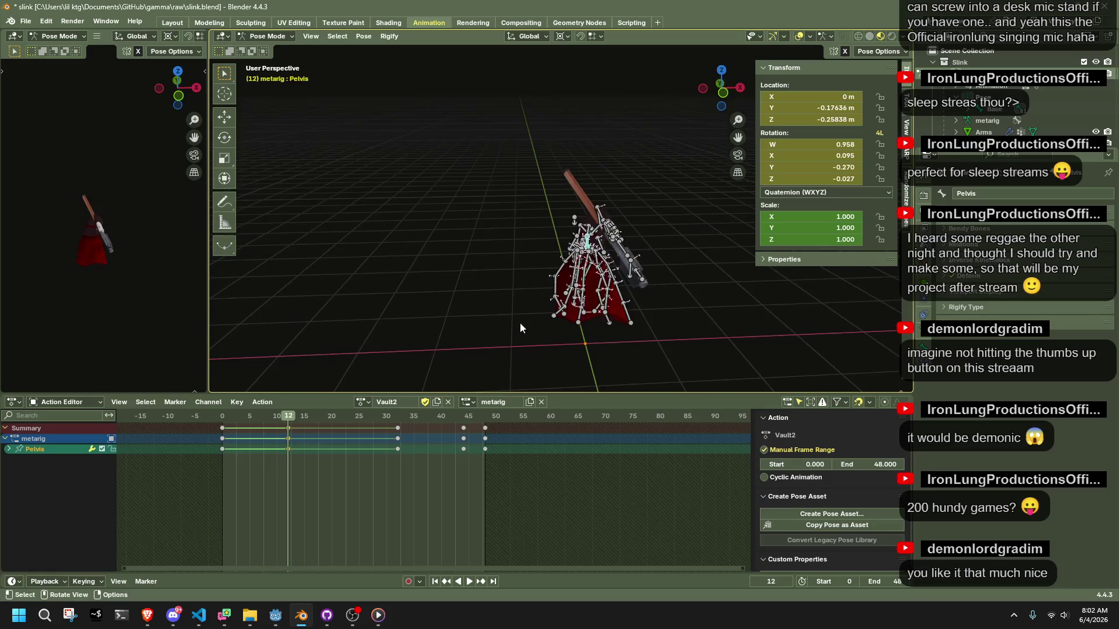
left_click(704, 92)
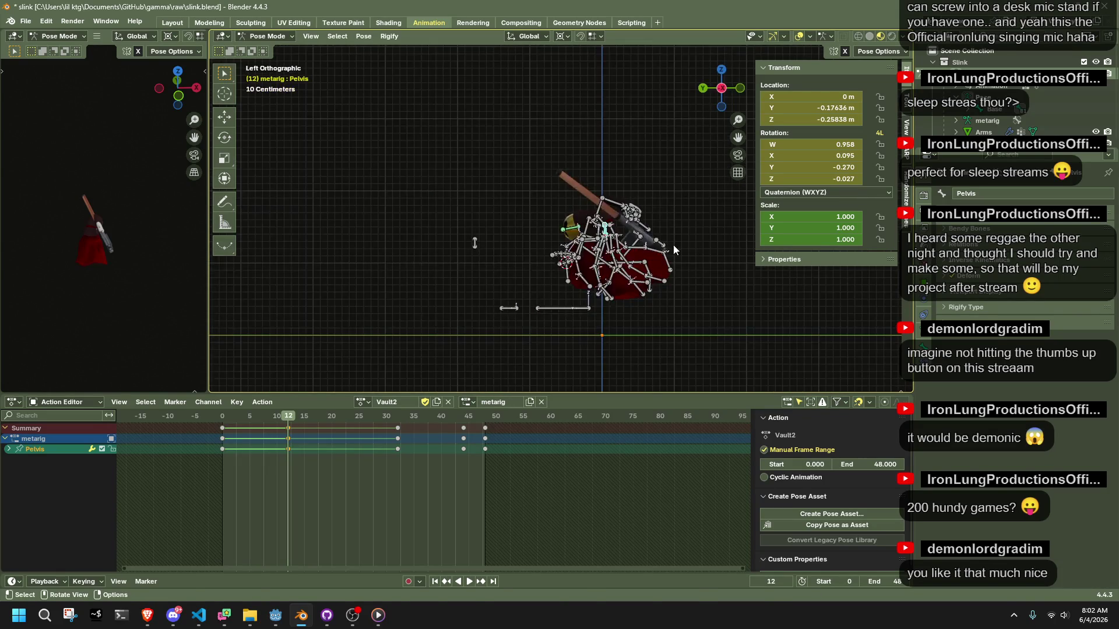
key("r")
left_click(475, 242)
scroll(595, 210, "up", 4)
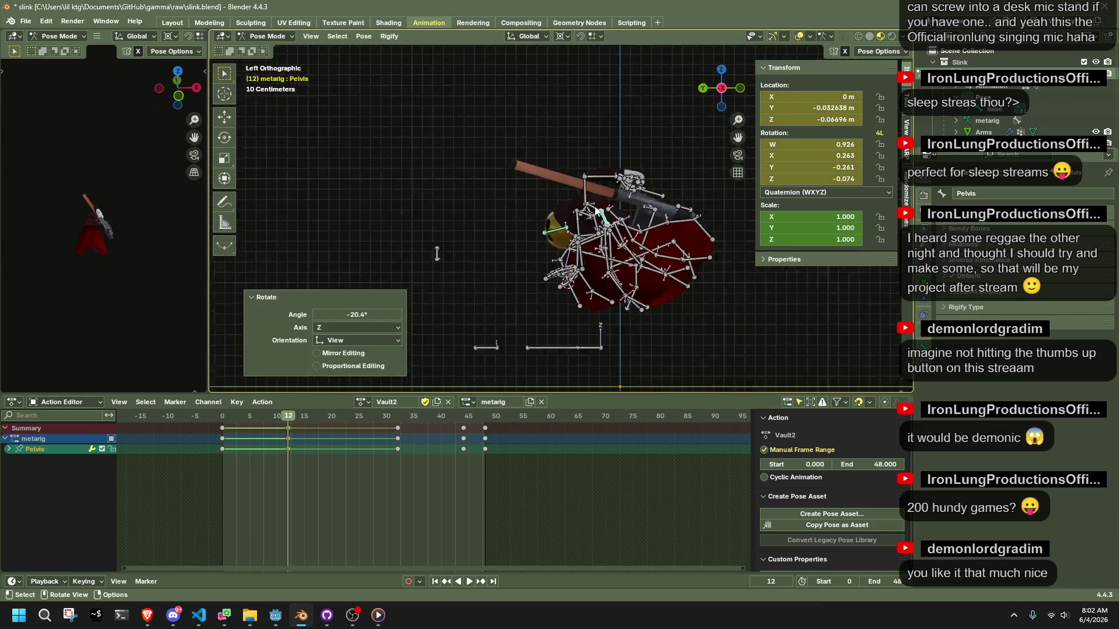
- Try a rotation on the Chest bone, then undo it
left_click(594, 208)
key("r")
key("Return")
key("ctrl+z")
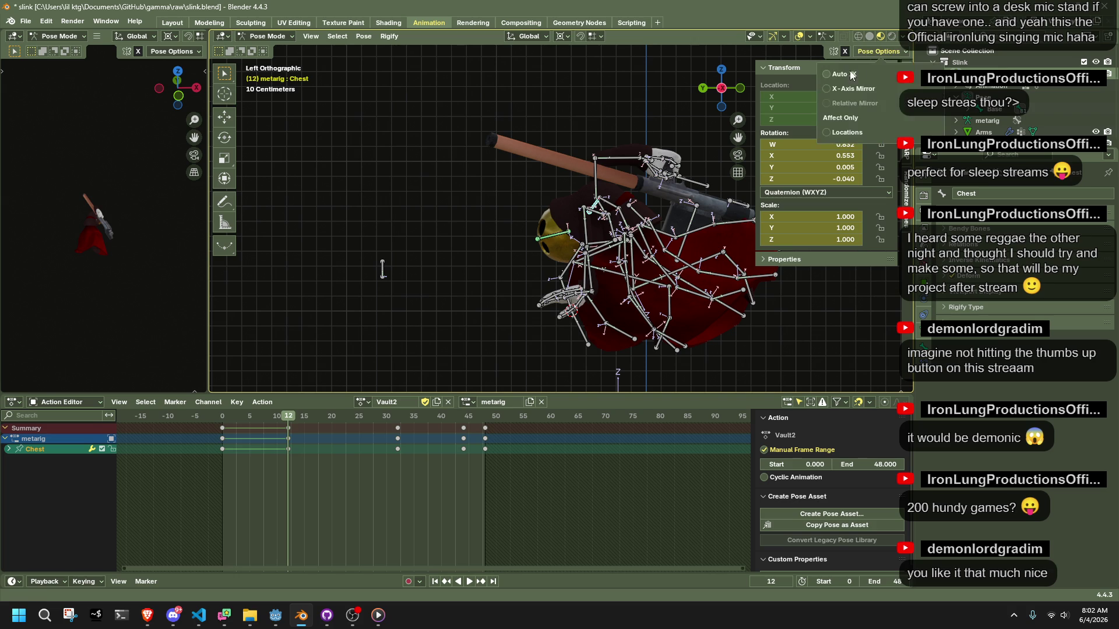
- Move the Chest and Pelvis bones, turning Auto IK off in between
key("g")
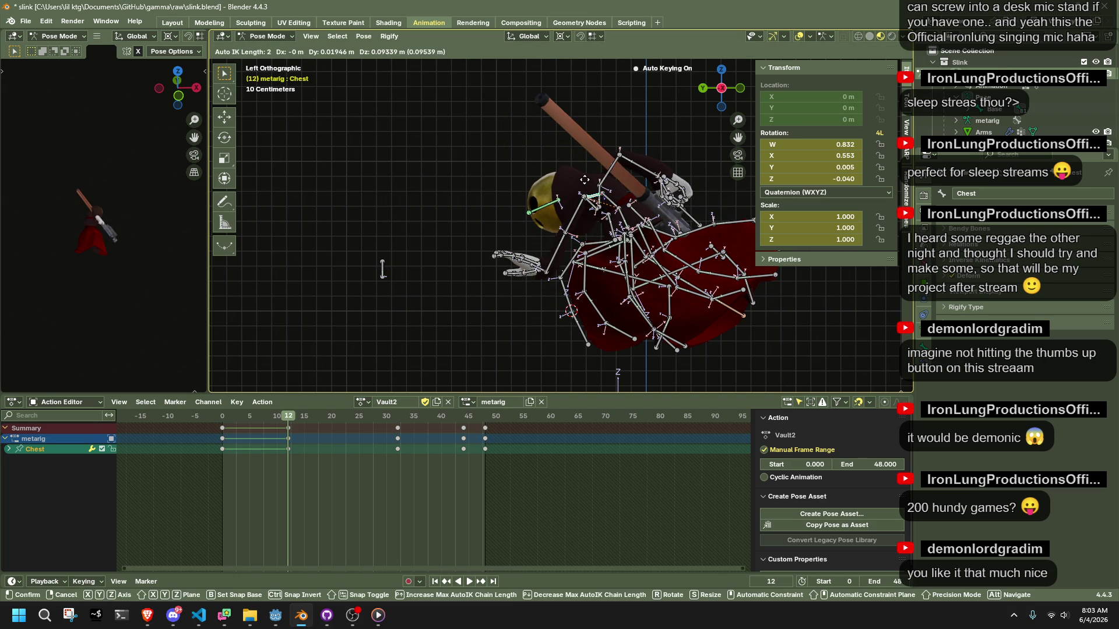
left_click(584, 174)
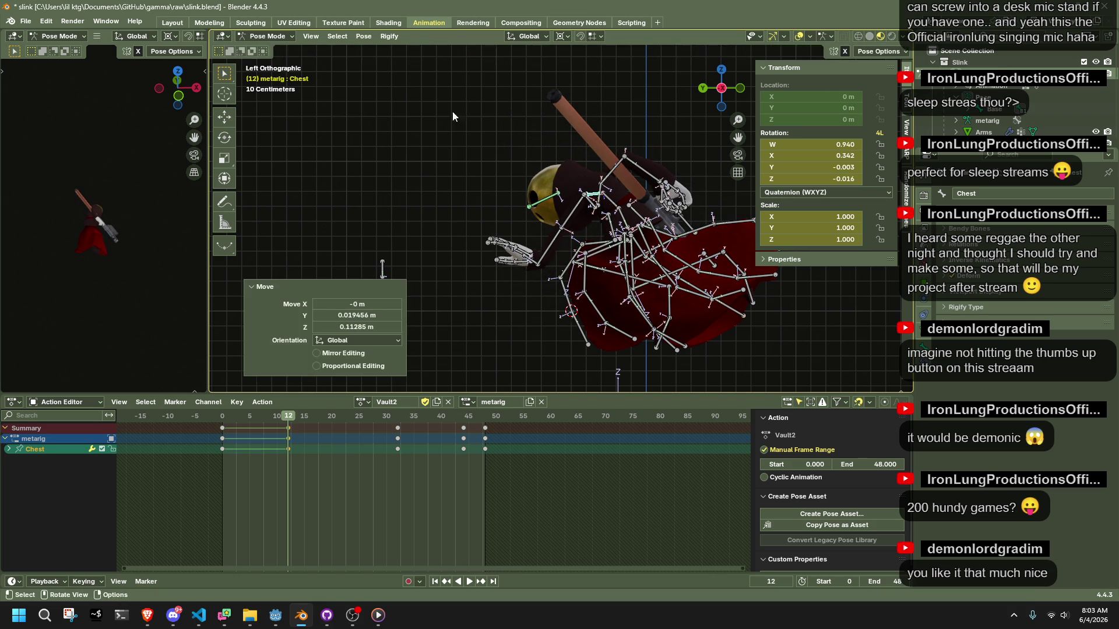
left_click(862, 51)
left_click(826, 75)
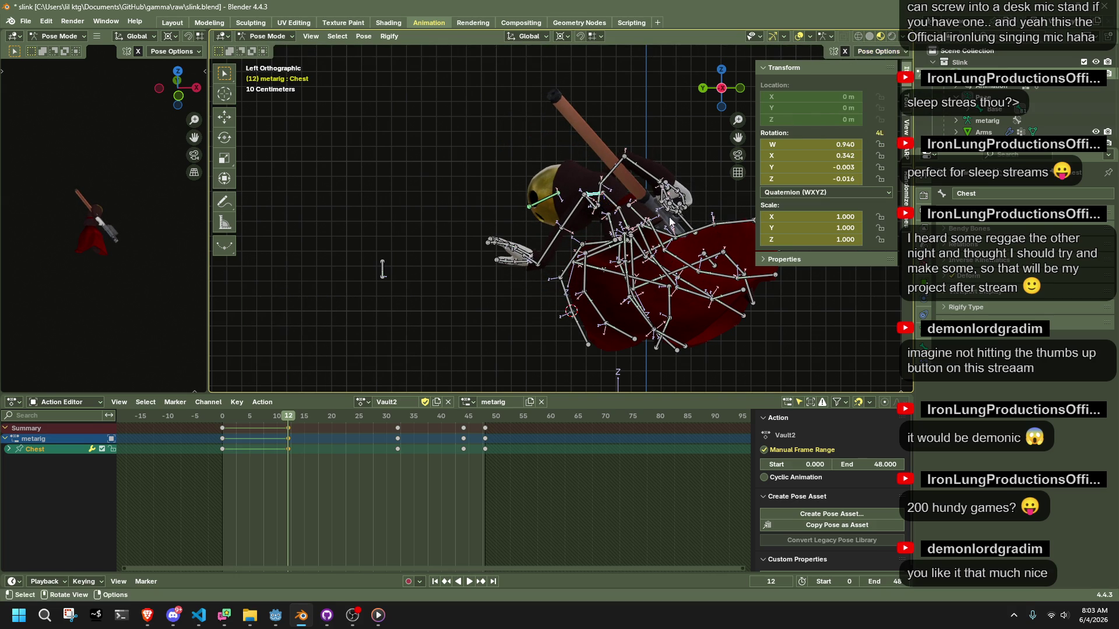
left_click(623, 223)
key("g")
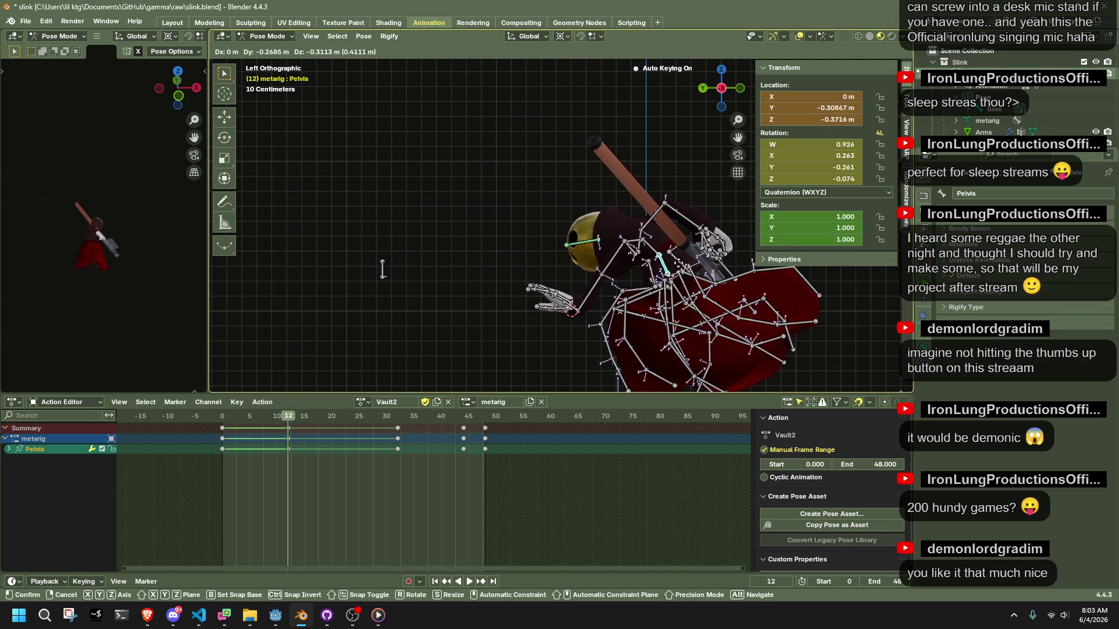
left_click(677, 267)
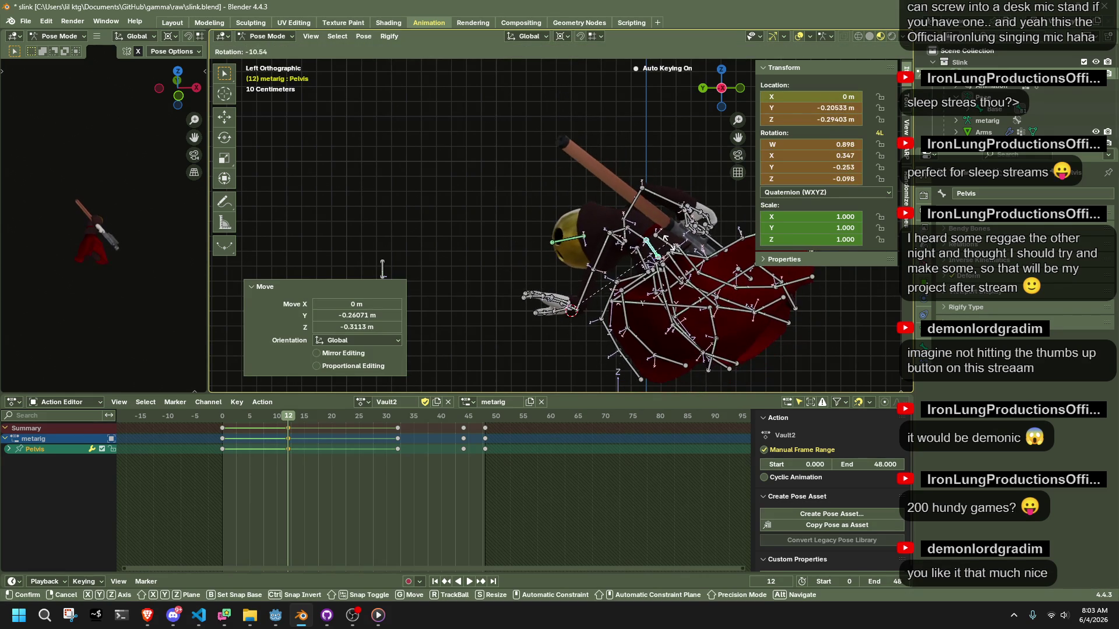
- Rotate the hand.L bone at frame 12 and check it from the back
left_click(574, 312)
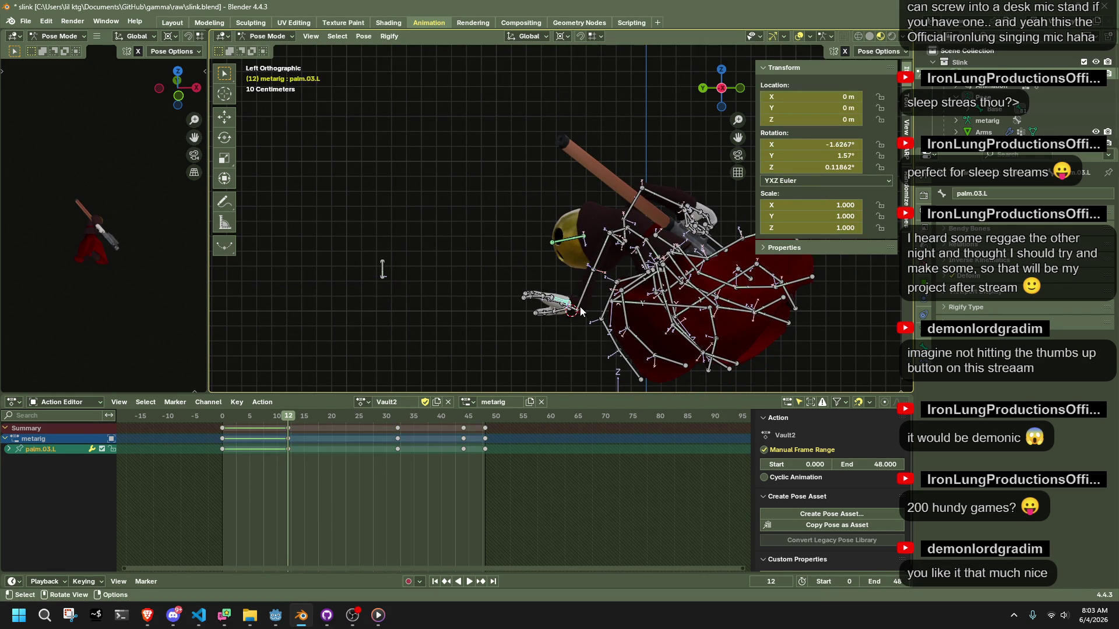
key("r")
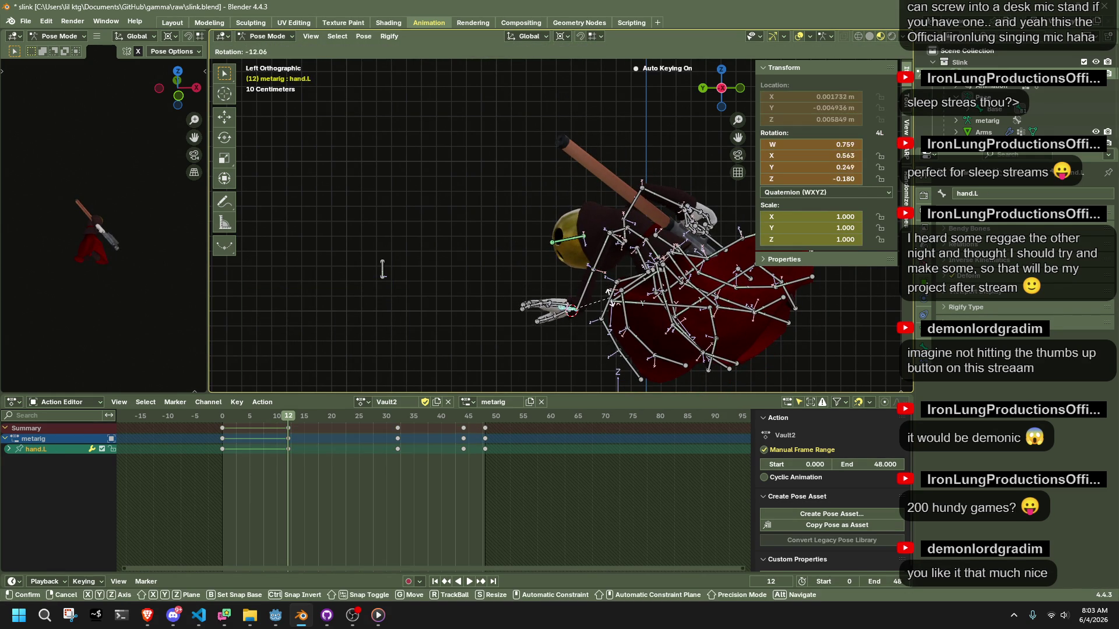
left_click(604, 306)
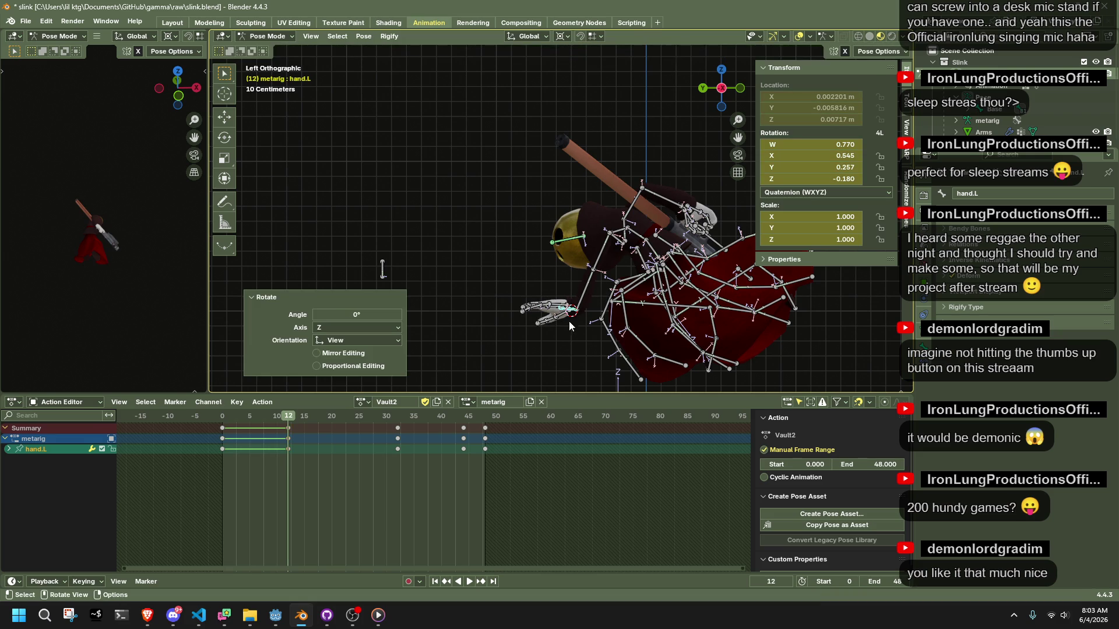
middle_click_drag(572, 320, 708, 246)
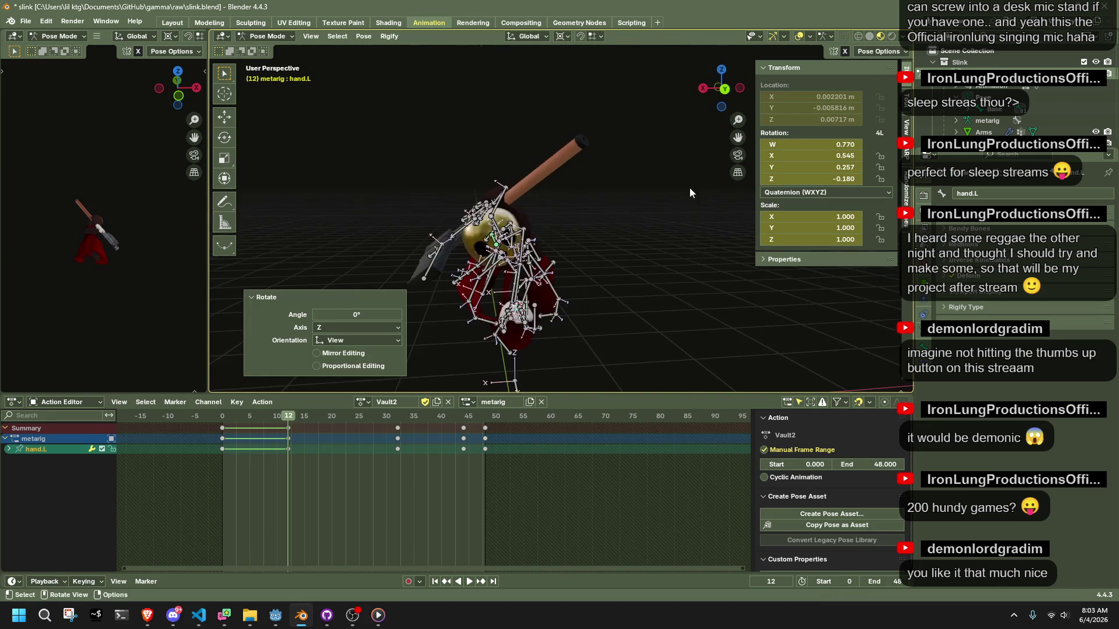
left_click(732, 88)
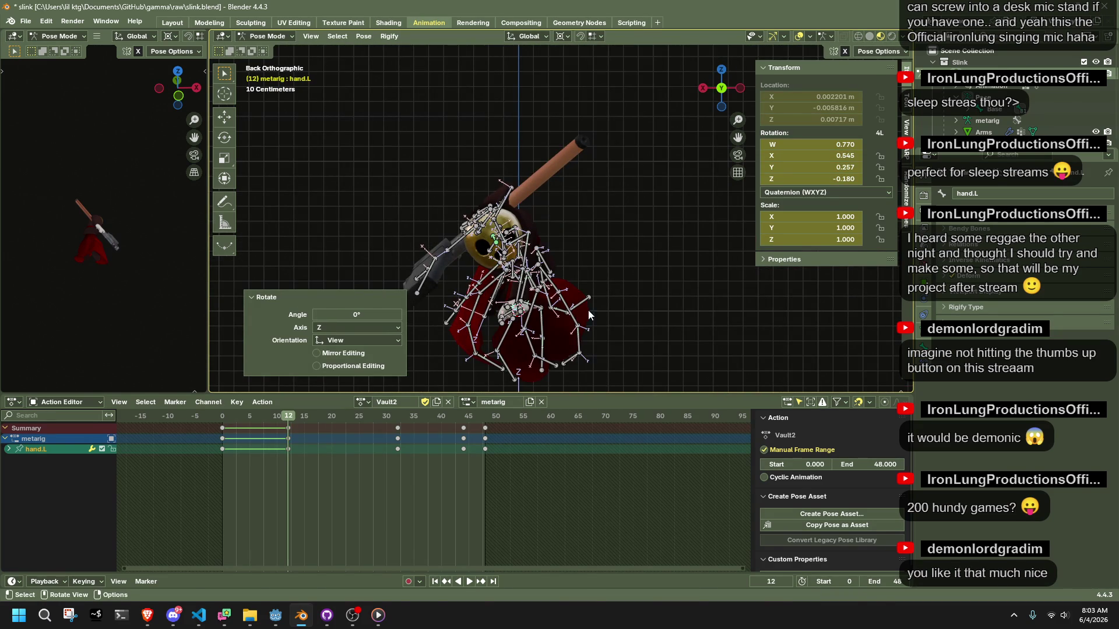
- Rotate hand.L by -20.9° about global Y
key("r")
key("y")
left_click(593, 336)
middle_click_drag(593, 336, 726, 88)
left_click(726, 88)
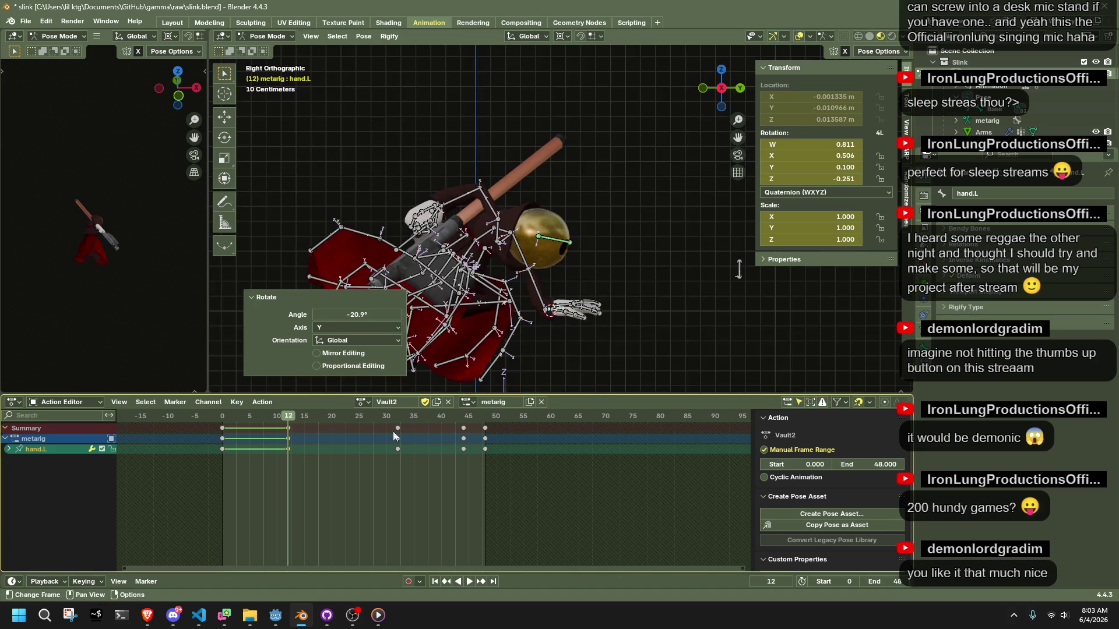
- Play through frames 12 to 23 to review the hand motion from side views
left_click(232, 418)
key("space")
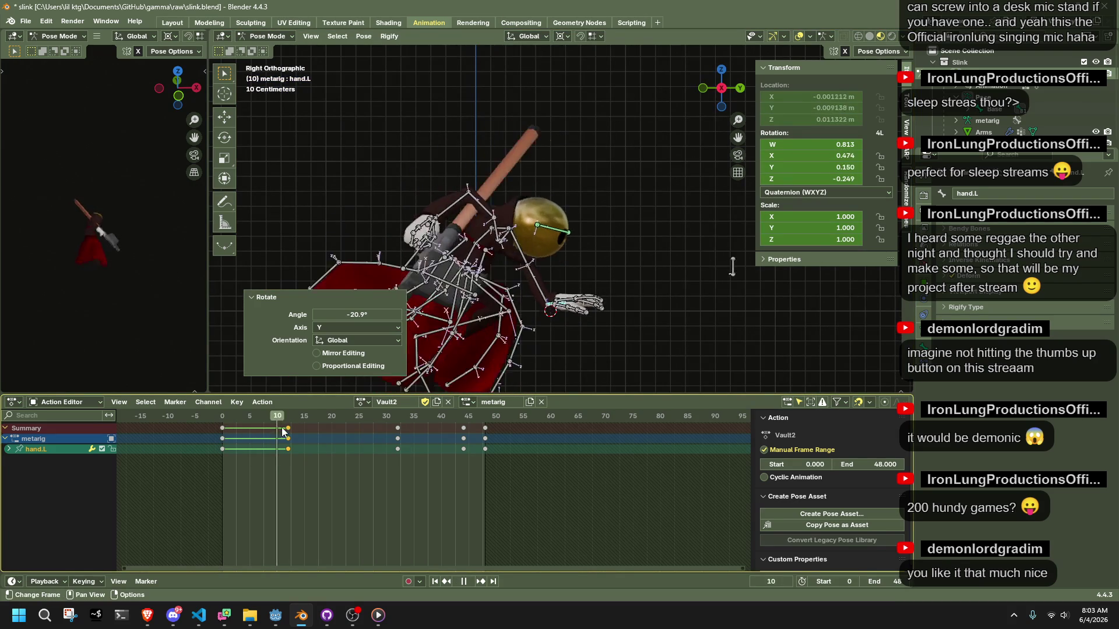
mouse_move(364, 449)
left_mouse_down()
mouse_move(229, 452)
mouse_move(344, 462)
mouse_move(331, 463)
left_mouse_up()
mouse_move(524, 314)
middle_mouse_down()
mouse_move(635, 312)
mouse_move(424, 311)
mouse_move(646, 131)
middle_mouse_up()
left_click(725, 89)
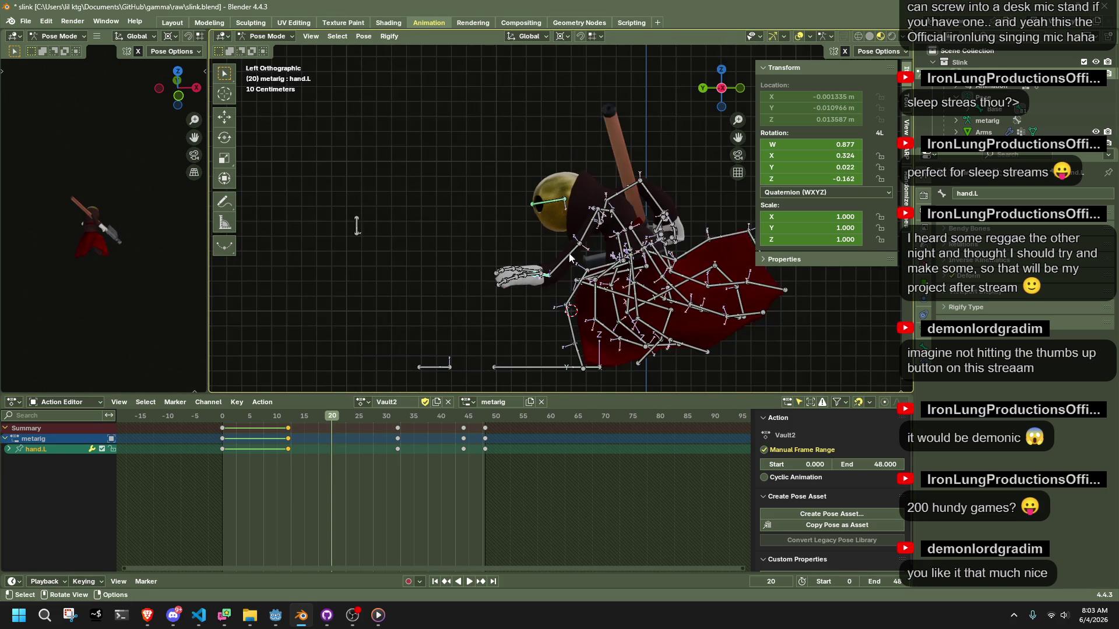
- Rotate the hand.L bone at frame 20
left_click(892, 54)
left_click(548, 280)
left_click(549, 282)
key("r")
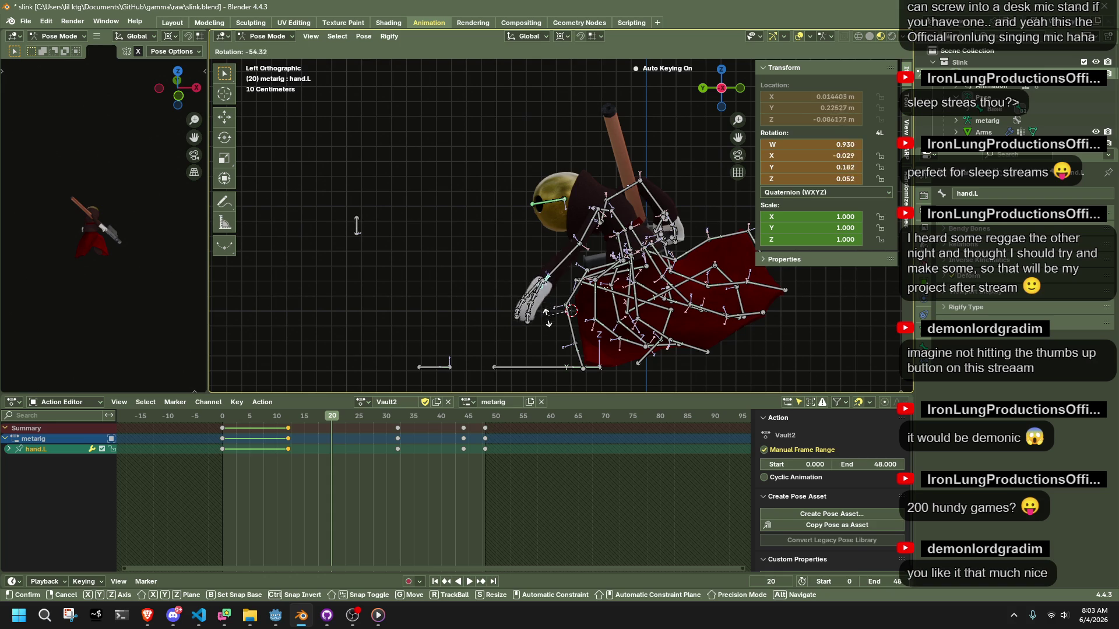
left_click(556, 331)
- Move the forearm.L bone twice with Auto IK to key its new position
left_click(581, 262)
key("g")
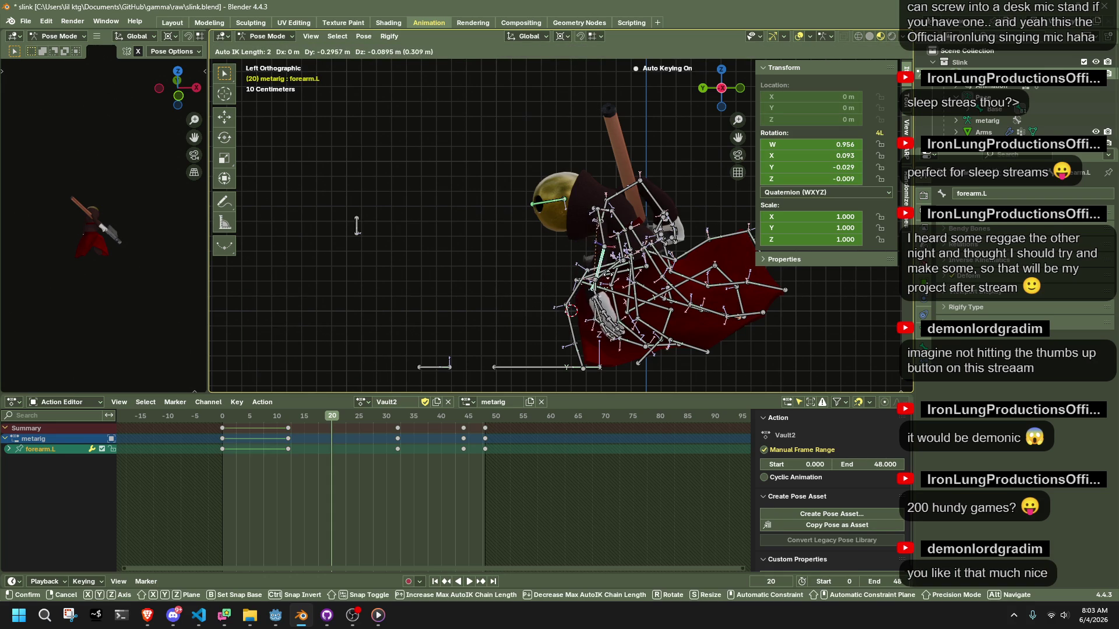
left_click(356, 226)
mouse_move(356, 226)
middle_mouse_down()
mouse_move(555, 276)
mouse_move(408, 274)
middle_mouse_up()
key("g")
left_click(466, 279)
- Play the action from frame 0, reviewing from the right side and stopping at frame 44
key("space")
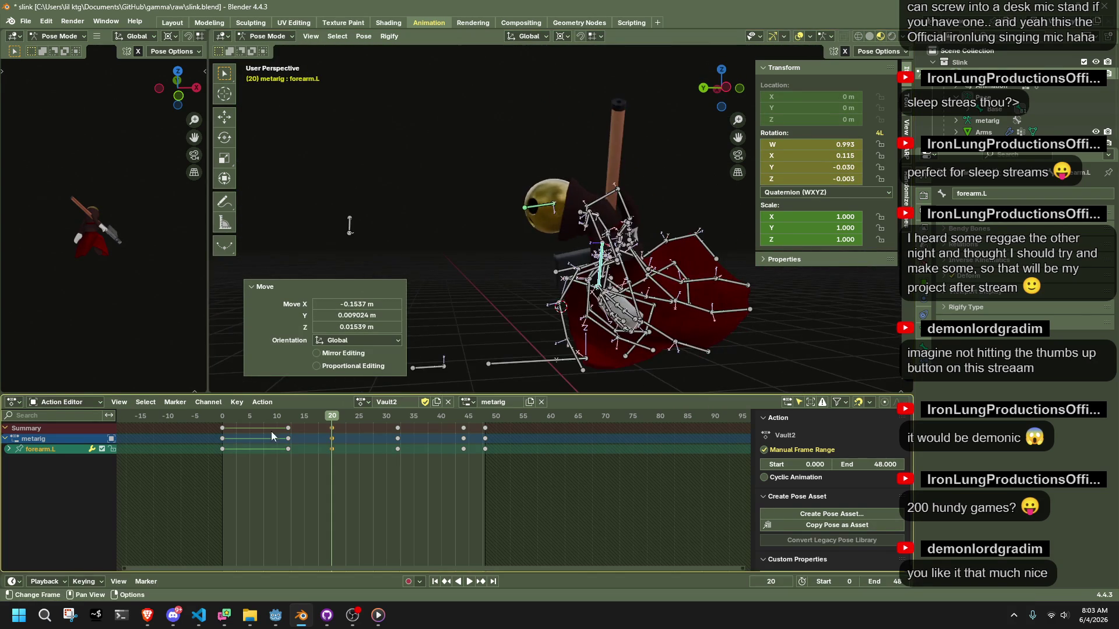
left_click(225, 417)
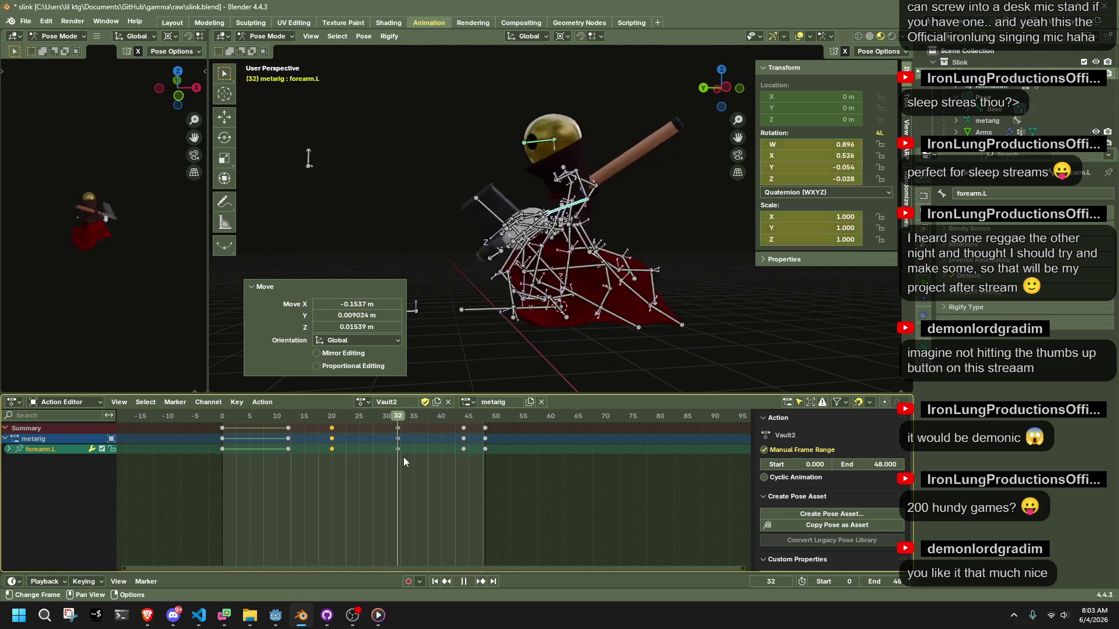
key("space")
mouse_move(554, 361)
middle_mouse_down()
mouse_move(680, 340)
mouse_move(750, 345)
mouse_move(711, 159)
middle_mouse_up()
left_click(713, 89)
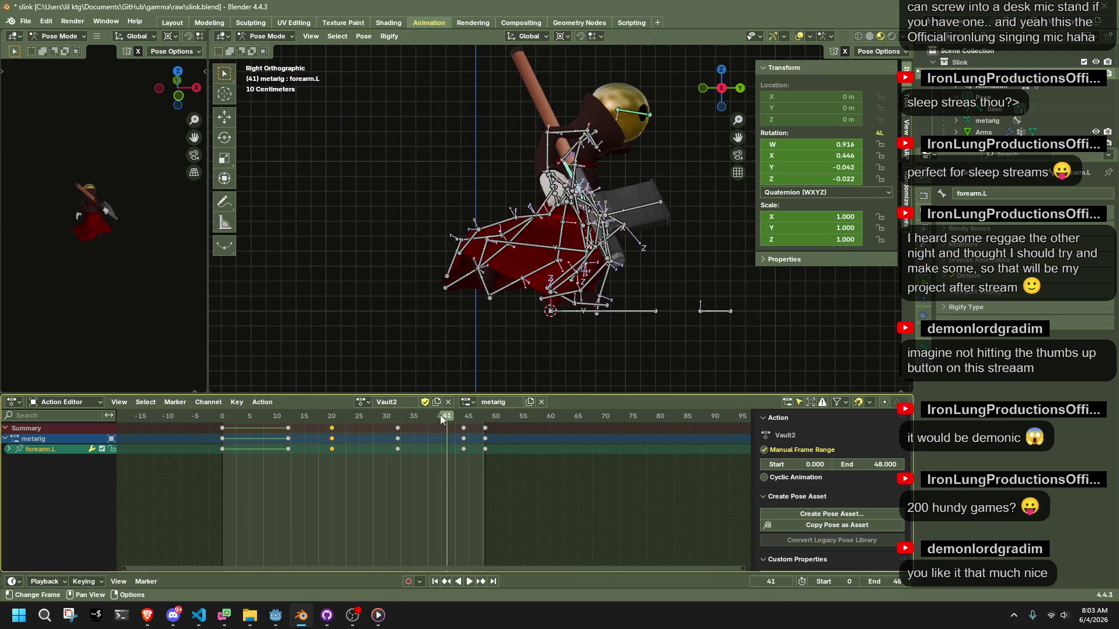
key("space")
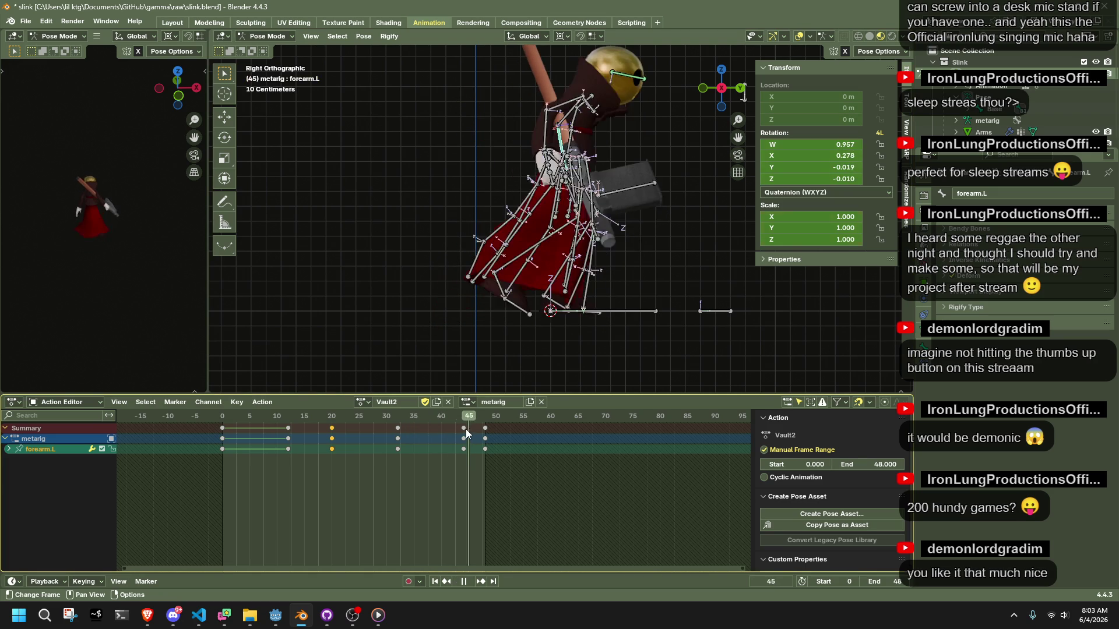
mouse_move(455, 372)
middle_mouse_down()
mouse_move(420, 338)
mouse_move(425, 323)
mouse_move(489, 276)
mouse_move(525, 292)
middle_mouse_up()
key("space")
scroll(582, 303, "up", 3)
- Move the Dress4.001.L dress bone at frame 44 with Auto IK
left_click(615, 317)
key("g")
left_click(635, 307)
middle_click_drag(635, 307, 397, 224)
key("g")
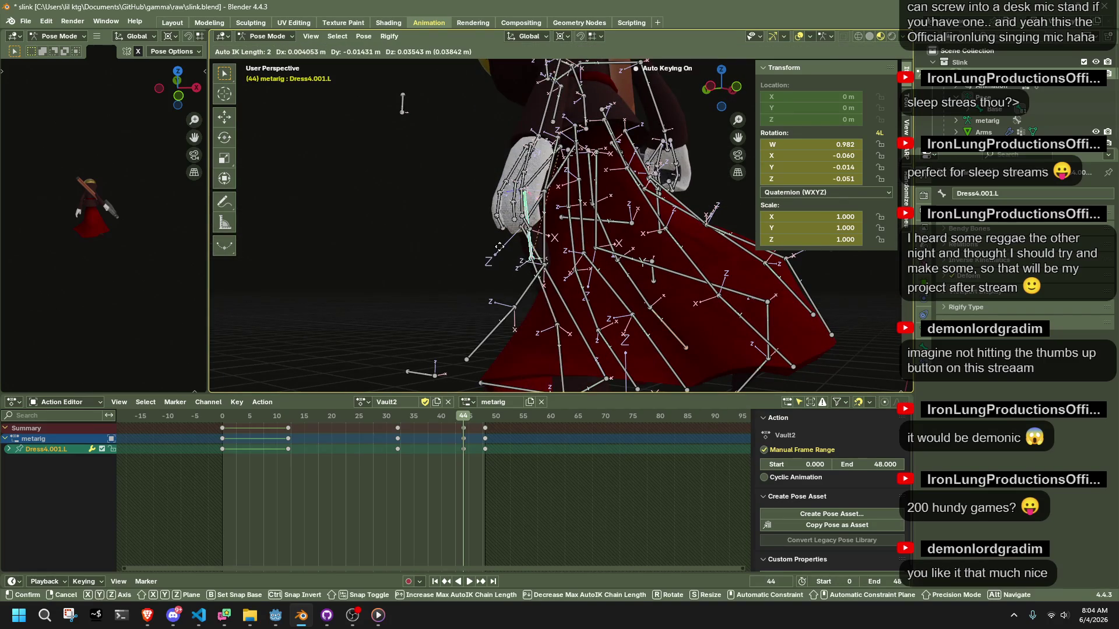
left_click(528, 238)
mouse_move(527, 239)
middle_mouse_down()
mouse_move(551, 212)
mouse_move(677, 172)
mouse_move(542, 175)
mouse_move(331, 251)
mouse_move(494, 267)
middle_mouse_up()
key("g")
right_click(613, 169)
- Move the Dress0.003.L dress bone
left_click(524, 180)
key("g")
right_click(452, 274)
key("g")
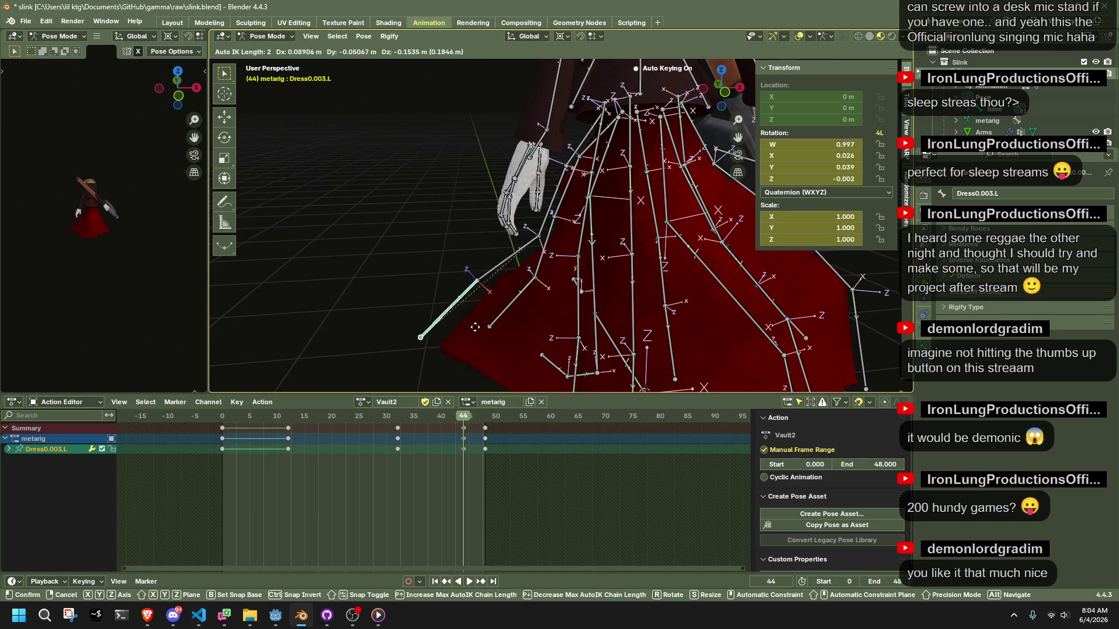
left_click(511, 340)
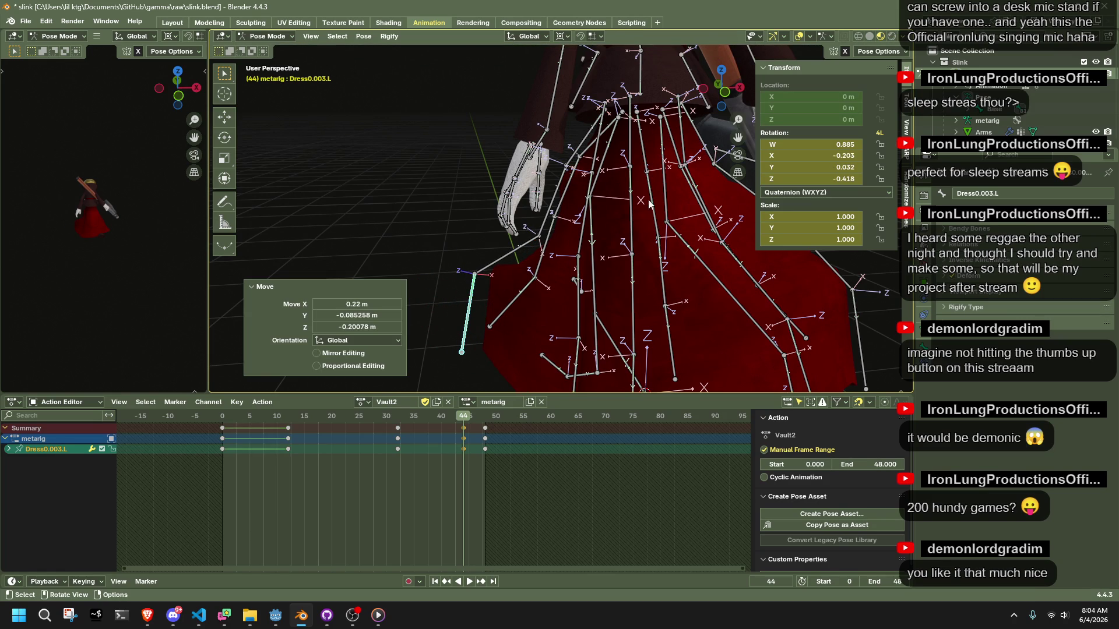
- From Front view, reposition Dress0.003.L (X 0.073, Z -0.135 m) with a 2-bone IK chain
left_click(725, 92)
key("g")
key("Page_Up")
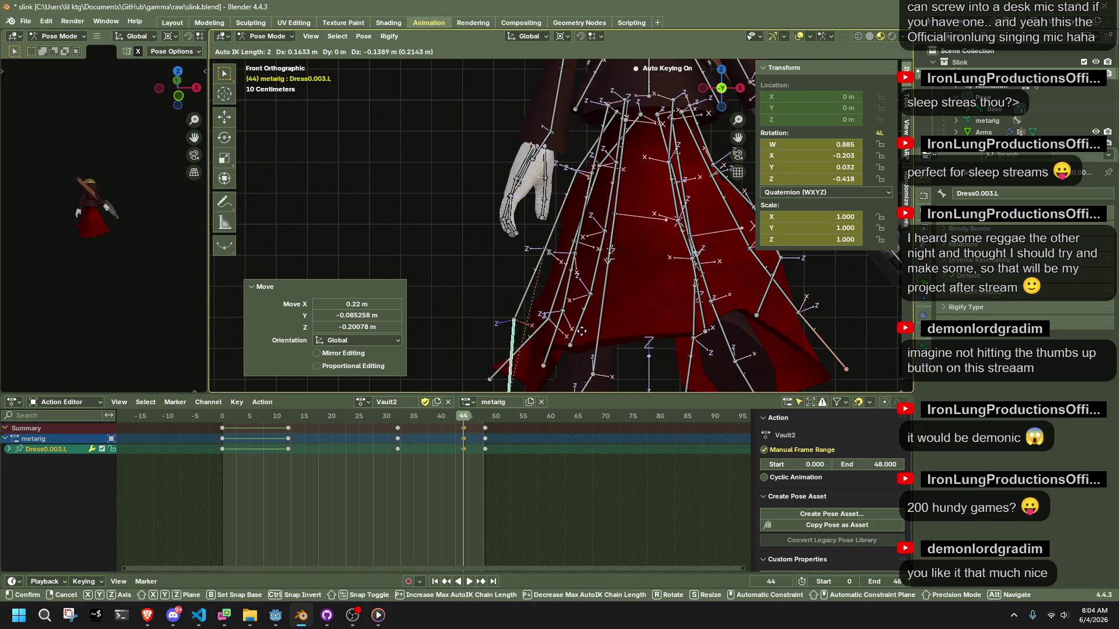
key("Page_Down")
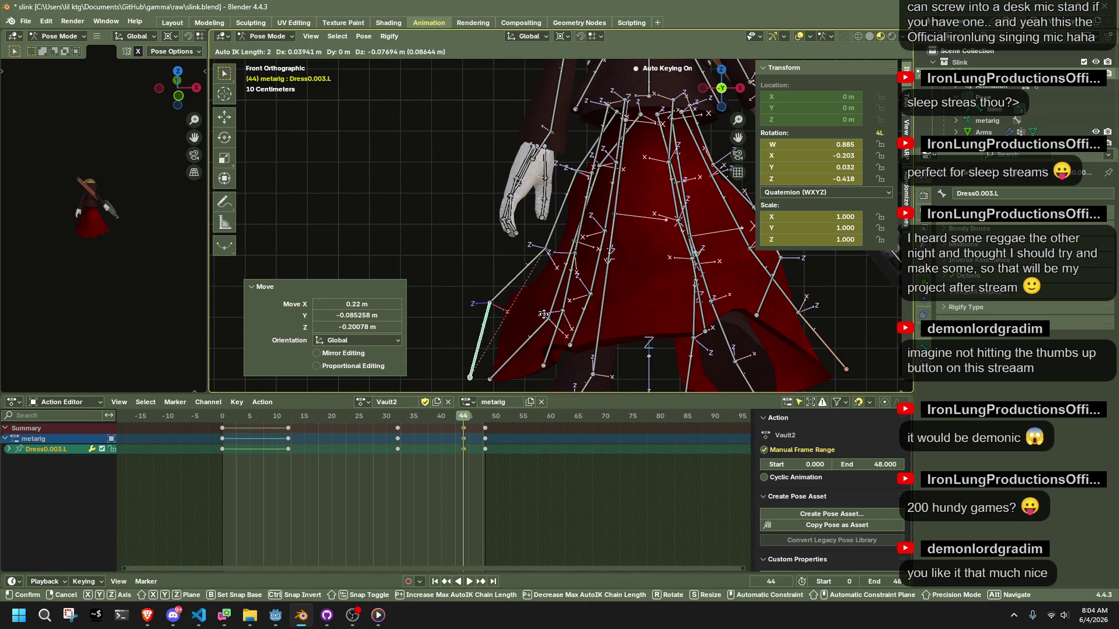
left_click(550, 328)
mouse_move(551, 328)
middle_mouse_down()
mouse_move(473, 271)
mouse_move(551, 299)
mouse_move(739, 289)
mouse_move(798, 261)
mouse_move(709, 266)
mouse_move(745, 305)
mouse_move(663, 273)
mouse_move(452, 243)
mouse_move(411, 197)
mouse_move(411, 168)
middle_mouse_up()
left_click(746, 306)
- Save slink.blend
scroll(683, 260, "down", 8)
key("ctrl+s")
scroll(532, 144, "up", 4)
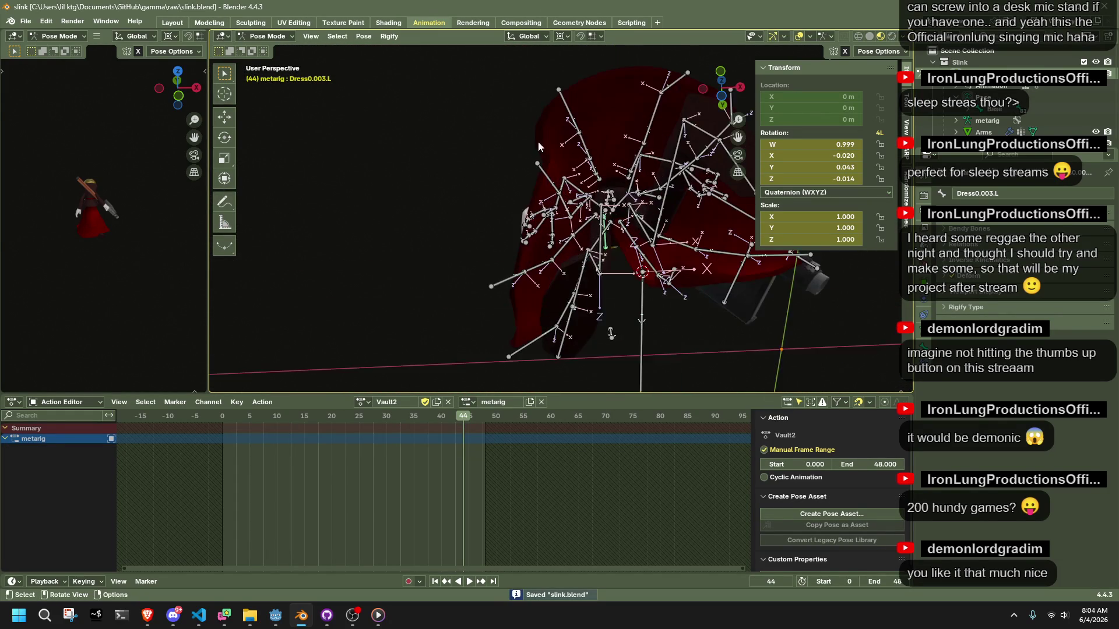
- Move Dress2.003.L with Auto IK, keying frame 44
left_click(594, 142)
mouse_move(594, 141)
middle_mouse_down()
mouse_move(700, 183)
mouse_move(614, 187)
mouse_move(624, 198)
middle_mouse_up()
key("g")
left_click(693, 201)
- Move Dress1.003.L by X -0.046, Y 0.145, Z -0.092 m, then view the Day of Reckoning cover
left_click(635, 274)
scroll(635, 274, "up", 3)
mouse_move(635, 273)
middle_mouse_down()
mouse_move(655, 295)
mouse_move(643, 276)
middle_mouse_up()
key("g")
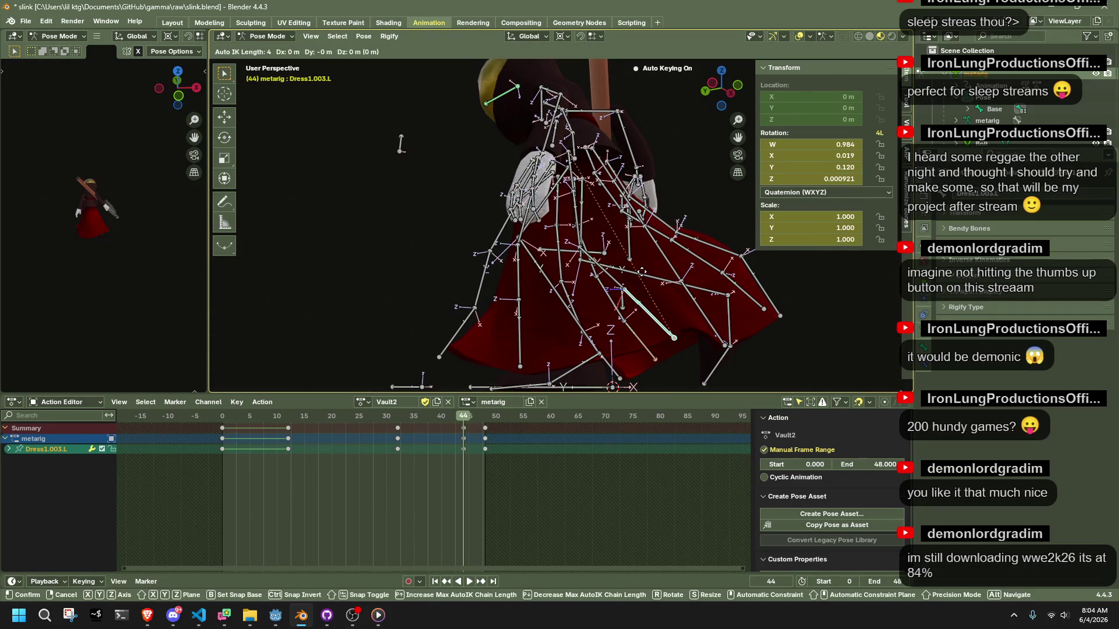
key("Page_Up")
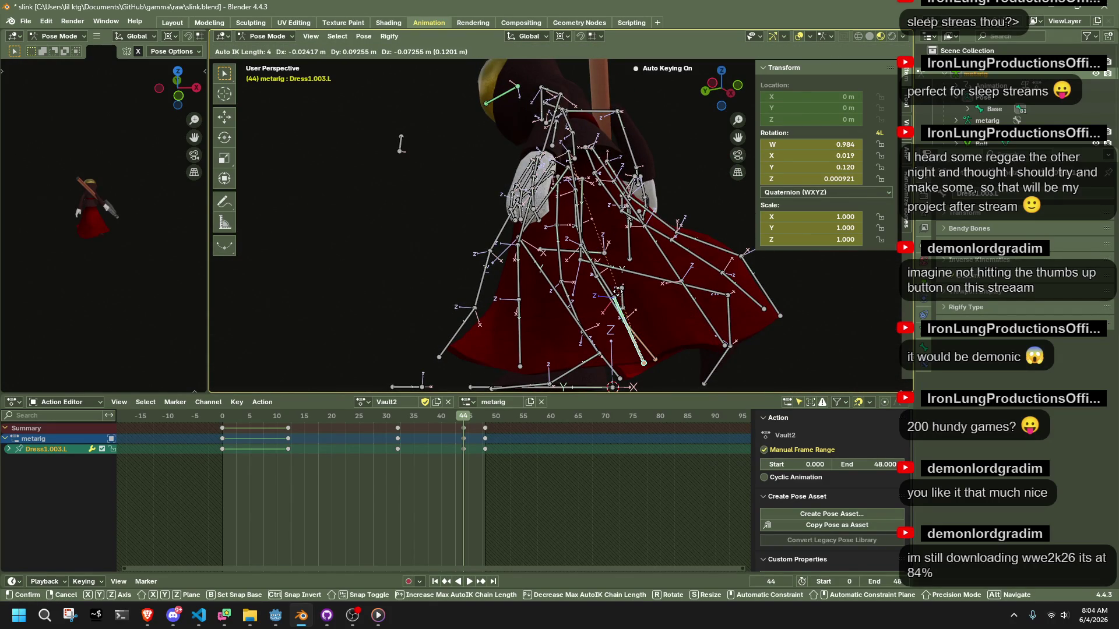
key("Page_Down")
key("Page_Down")
key("Page_Down")
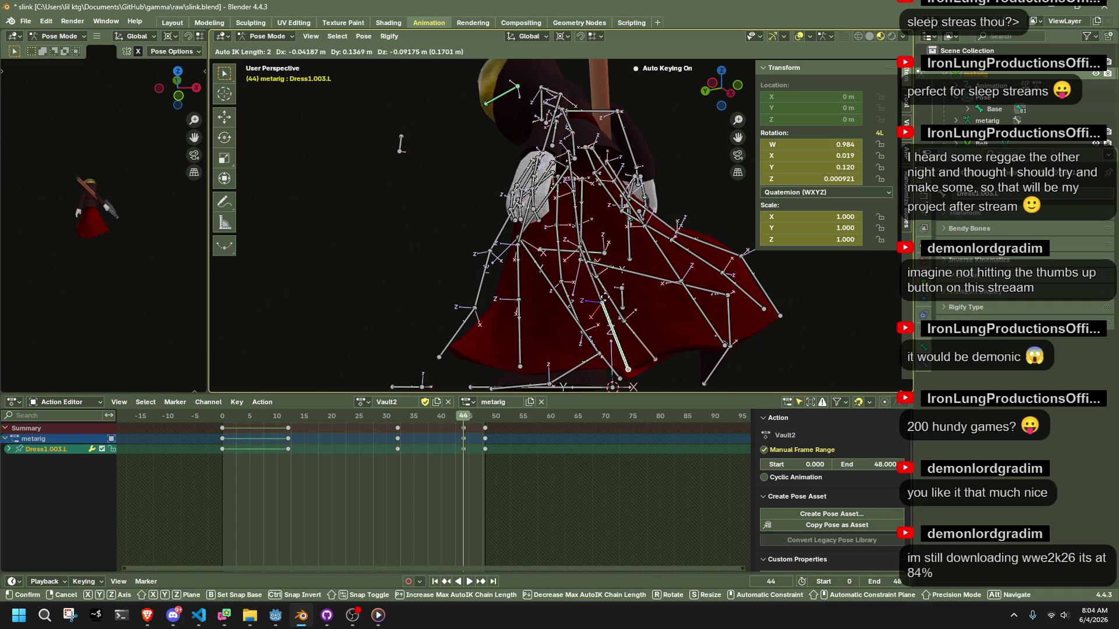
left_click(603, 297)
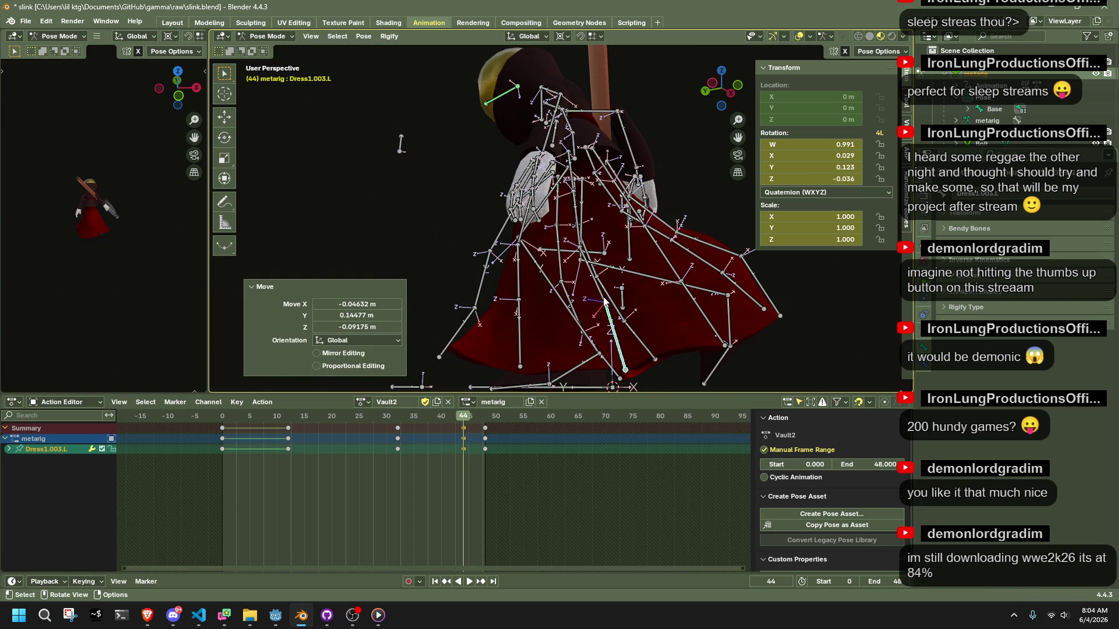
key("alt+Tab")
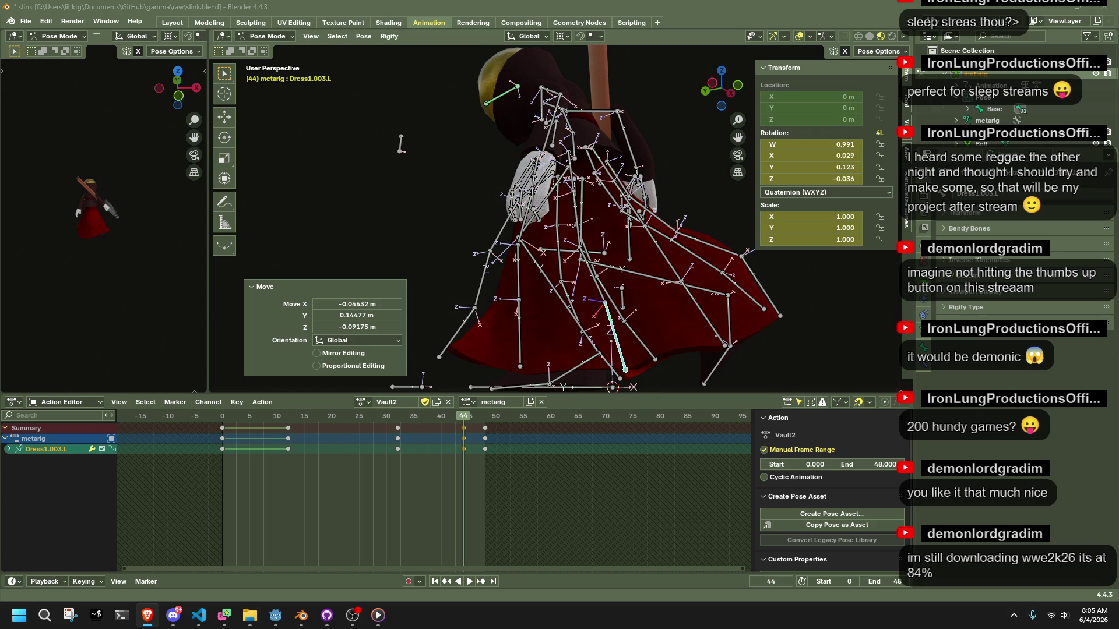
key("alt+Tab")
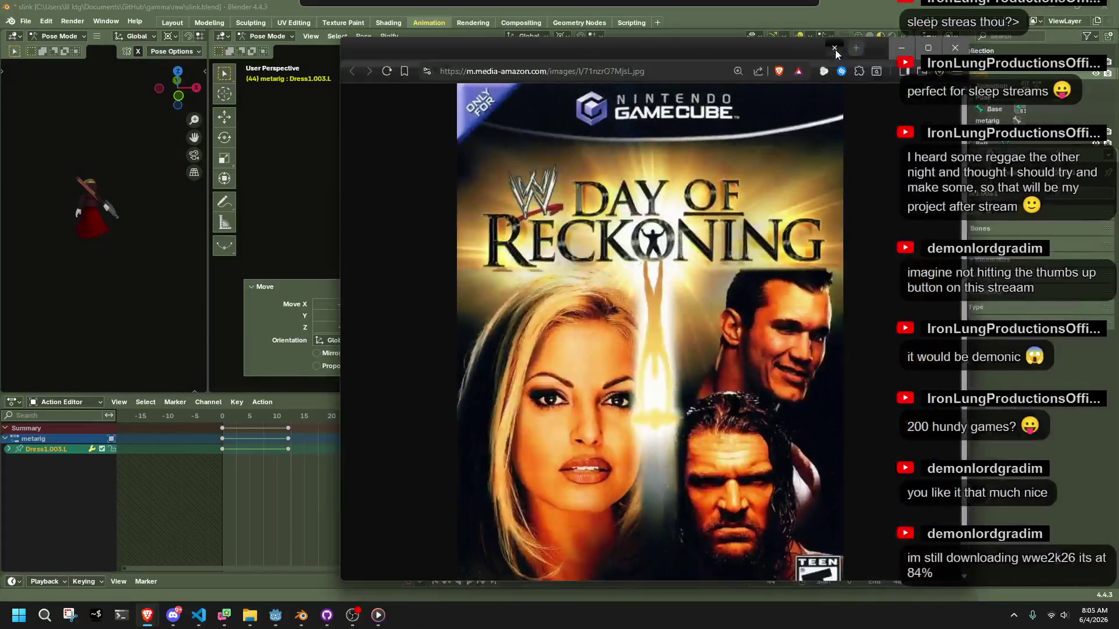
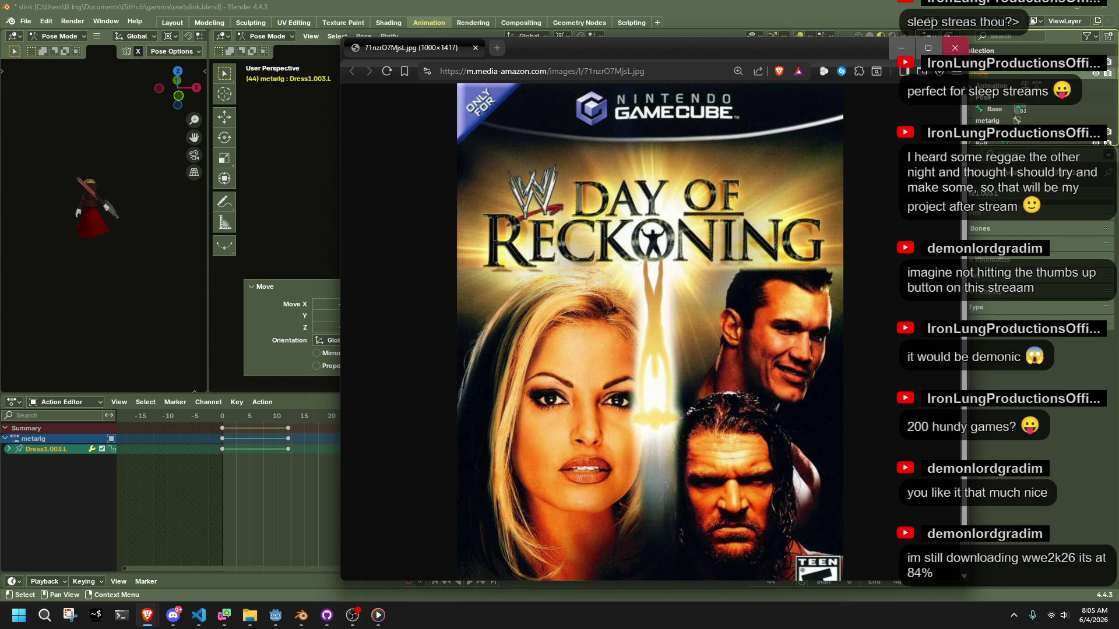
- Close the game cover image window and return to the rigged skull in Blender
key("alt+Tab")
mouse_move(613, 305)
middle_mouse_down()
mouse_move(782, 340)
mouse_move(822, 314)
mouse_move(621, 327)
mouse_move(432, 285)
mouse_move(673, 158)
middle_mouse_up()
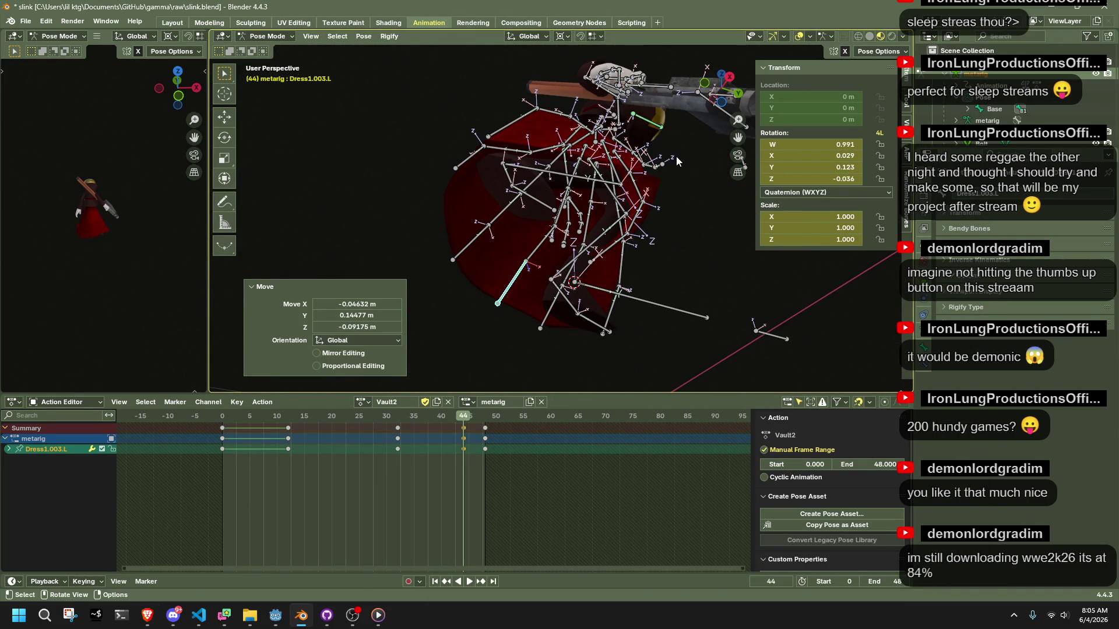
- Move the right dress bone Dress0.003.R to a new keyed position at frame 44
left_click(658, 161)
key("g")
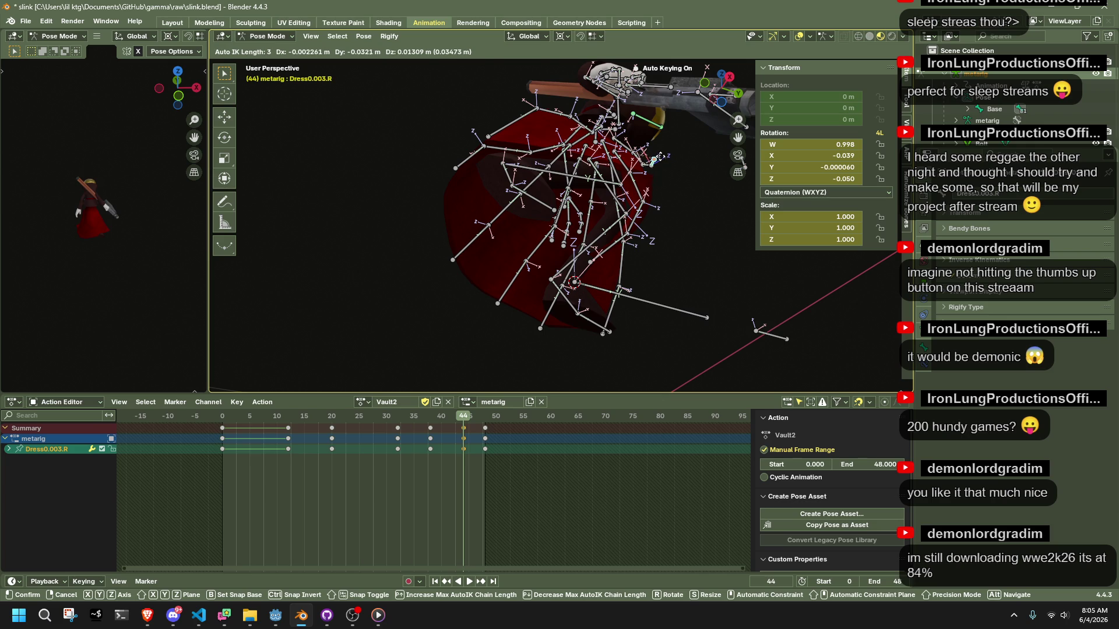
left_click(634, 157)
middle_click_drag(633, 156, 466, 233)
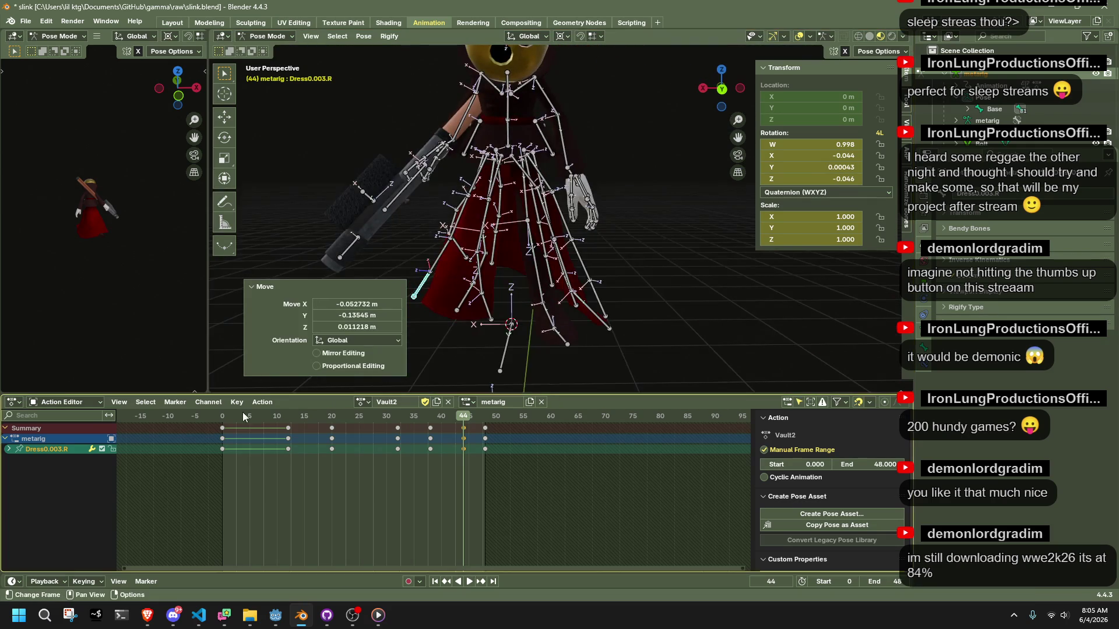
- Play back the animation from side views, stopping at frame 32
key("space")
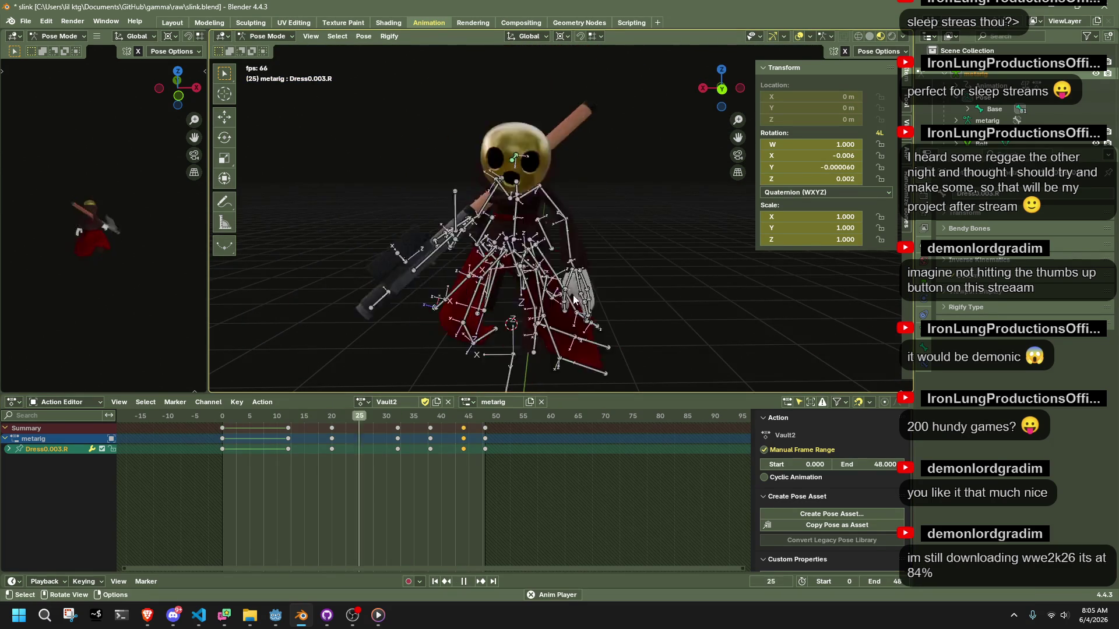
middle_click_drag(591, 288, 711, 101)
left_click(727, 87)
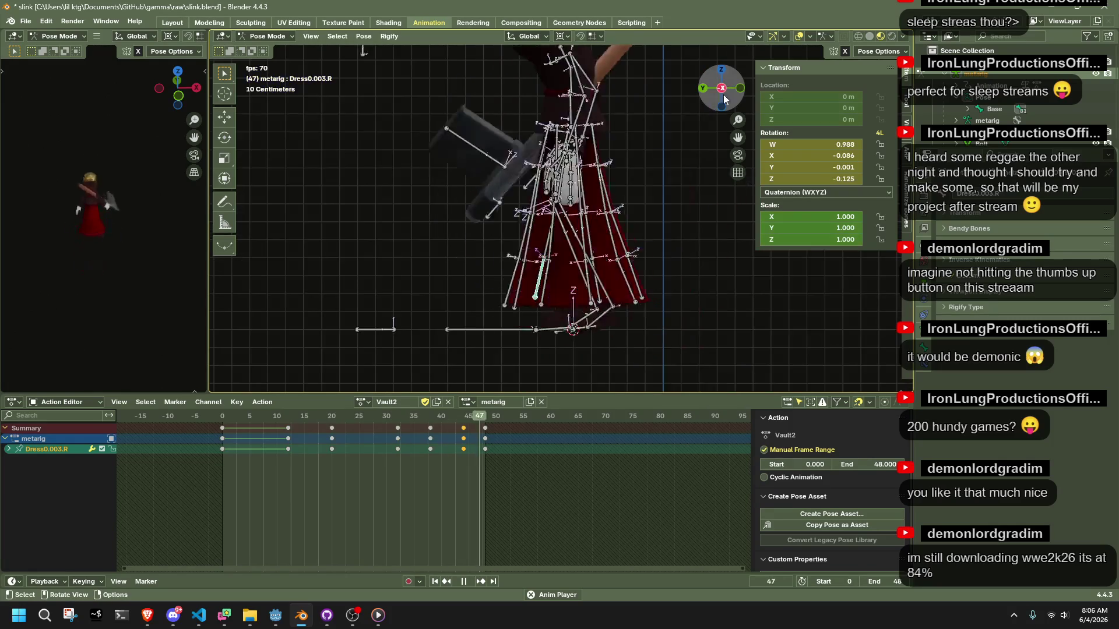
key("space")
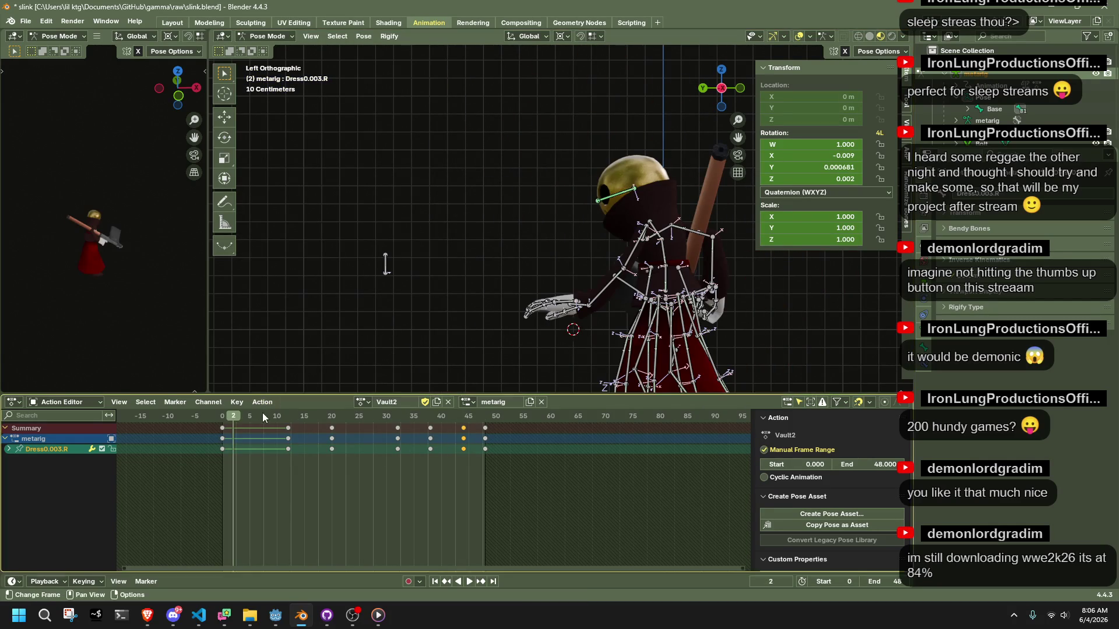
key("space")
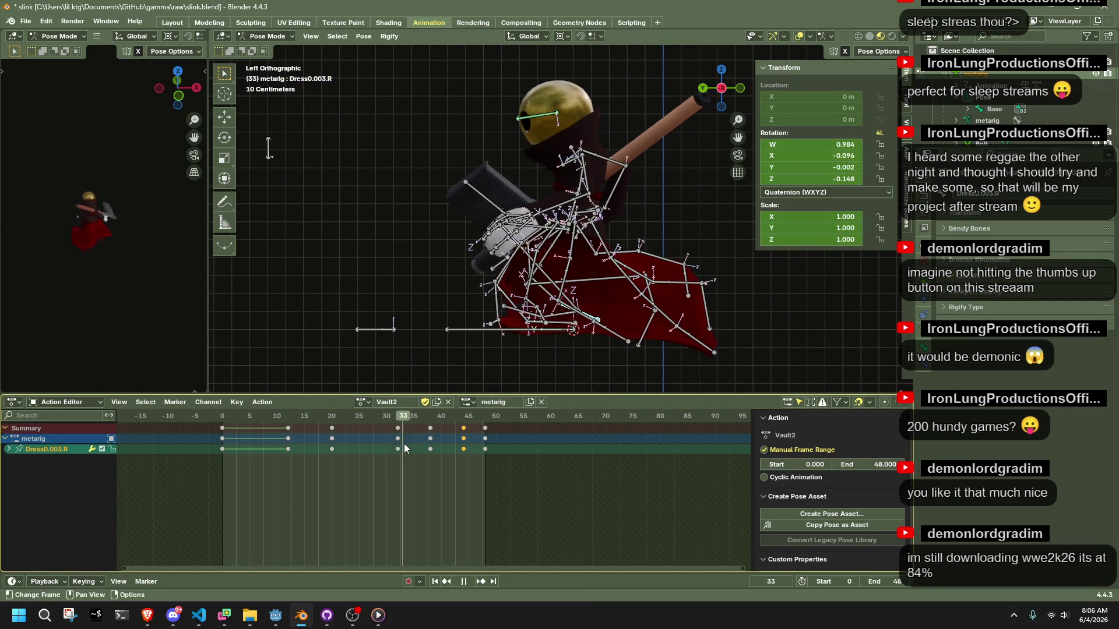
key("space")
mouse_move(554, 350)
middle_mouse_down()
mouse_move(696, 315)
mouse_move(453, 288)
mouse_move(378, 296)
middle_mouse_up()
- Select the left forearm, upper arm and hand bones and delete their keys at frame 32
left_click(557, 205)
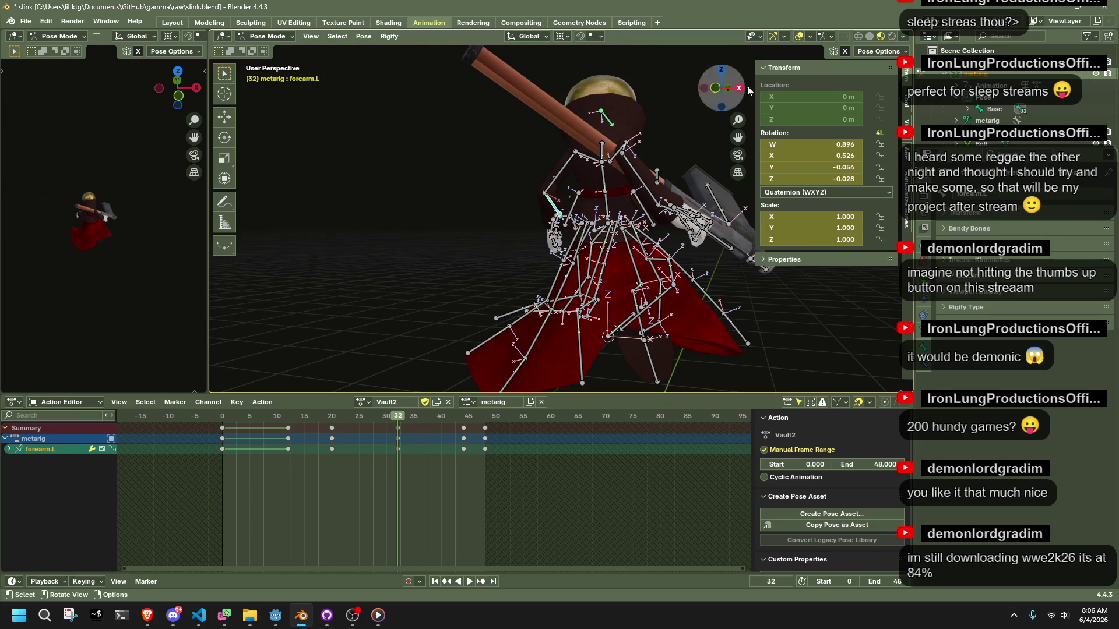
left_click(739, 87)
middle_click_drag(574, 168, 545, 171)
left_click(545, 170, "shift")
left_click_drag(573, 195, 691, 269)
key("Delete")
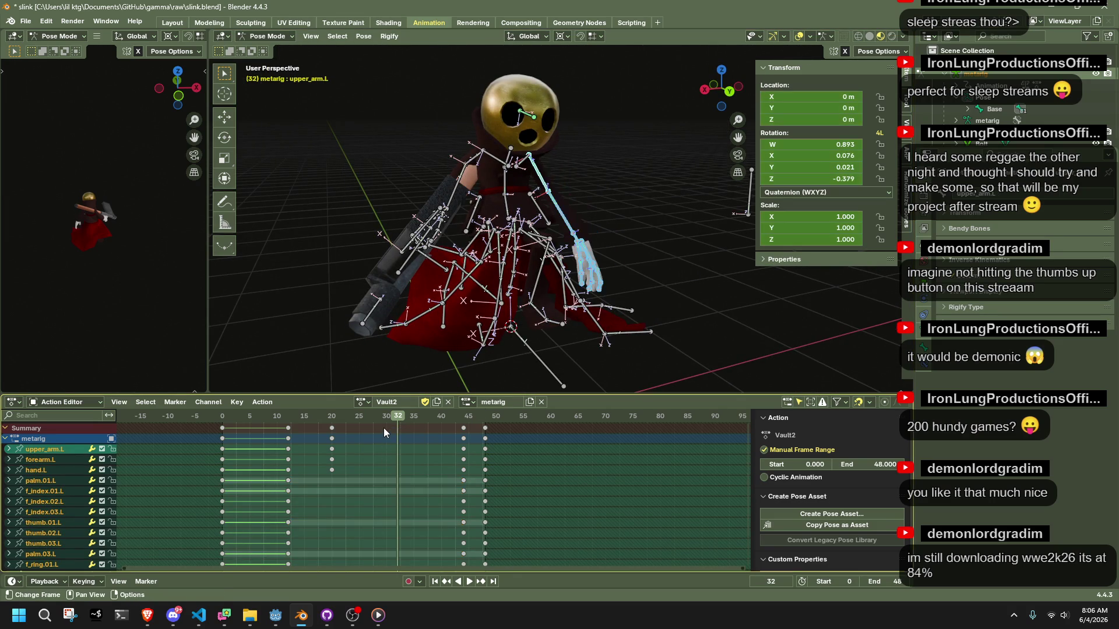
- Play the animation to check the left arm, stopping at frame 21
left_click(221, 416)
key("space")
mouse_move(455, 257)
middle_mouse_down()
mouse_move(643, 220)
mouse_move(412, 219)
mouse_move(379, 158)
middle_mouse_up()
key("space")
key("space")
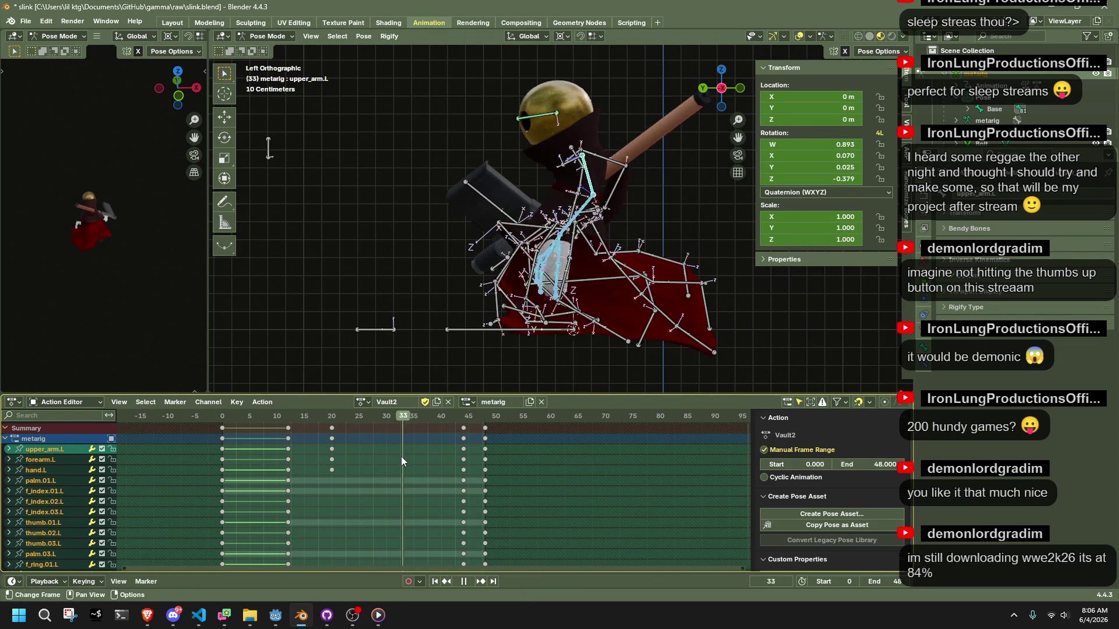
key("space")
- Duplicate the left arm's frame-20 keys to frame 30 and play back to review the hold
left_click_drag(306, 431, 357, 486)
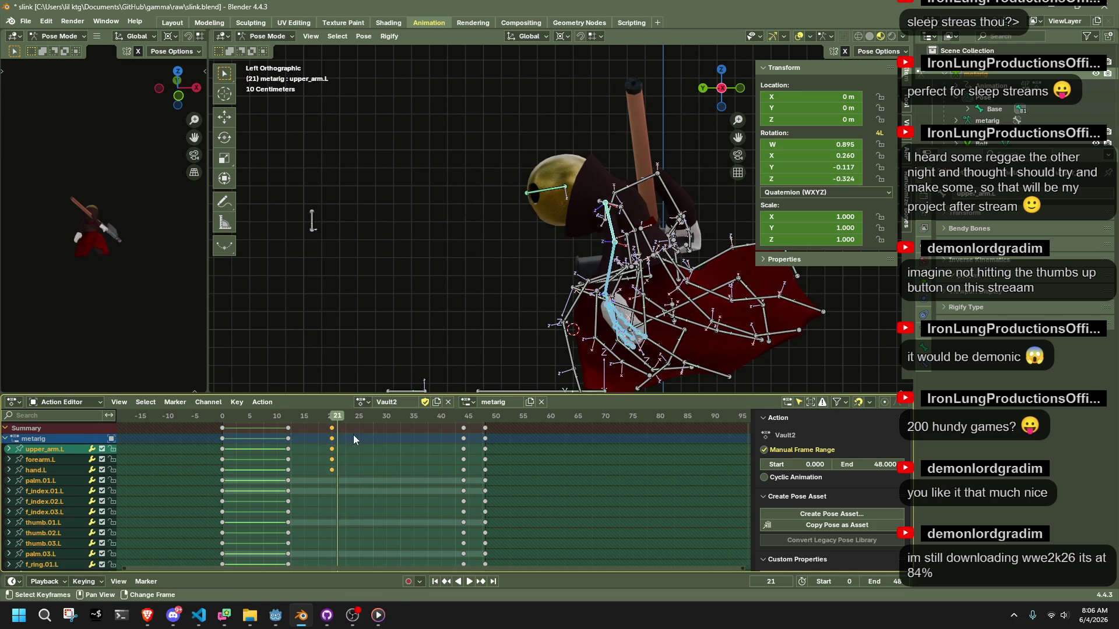
key("shift+d")
left_click(406, 446)
key("space")
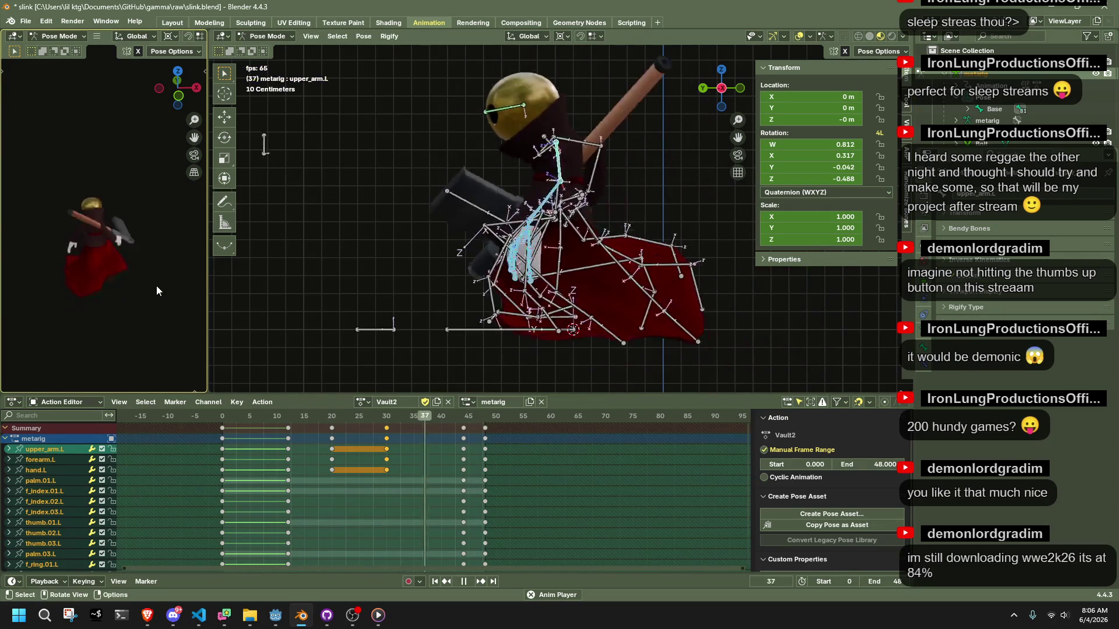
key("space")
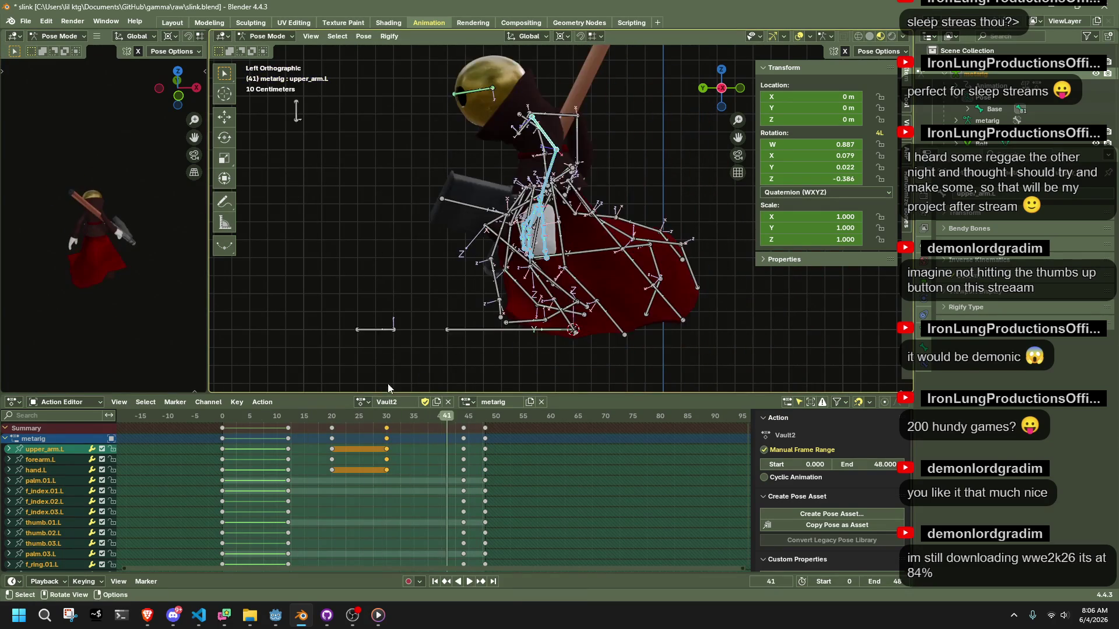
left_click_drag(246, 415, 387, 453)
mouse_move(592, 239)
middle_mouse_down()
mouse_move(691, 233)
mouse_move(493, 182)
mouse_move(605, 232)
mouse_move(634, 208)
mouse_move(548, 188)
mouse_move(719, 90)
middle_mouse_up()
left_click(501, 208)
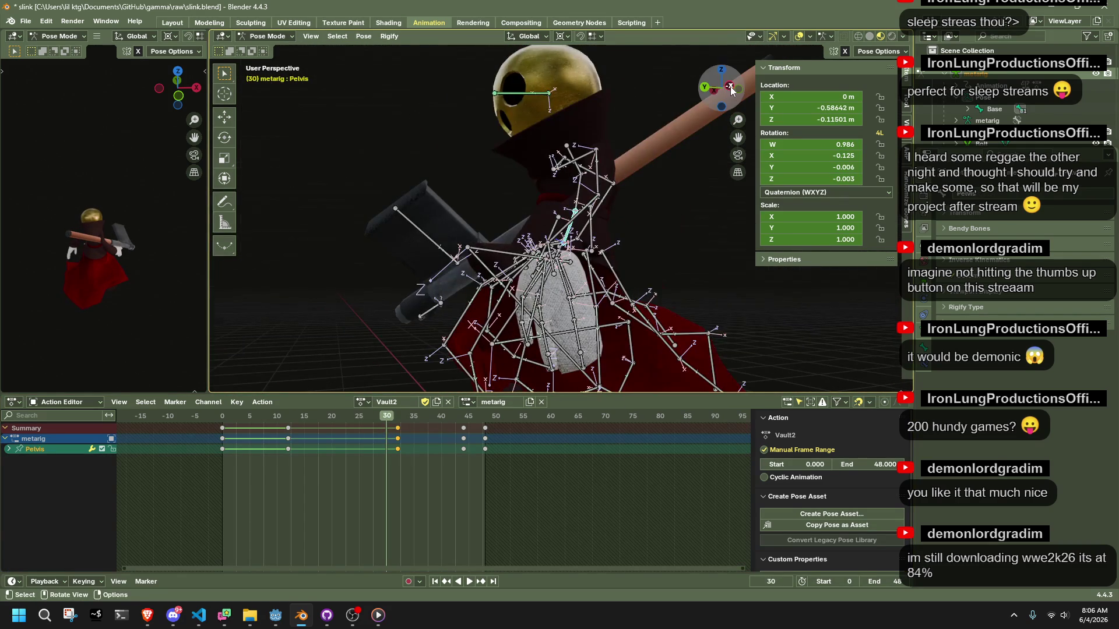
- Rotate the Pelvis bone into a new keyed pose around frame 30
left_click(732, 89)
scroll(683, 198, "up", 2)
key("shift+s")
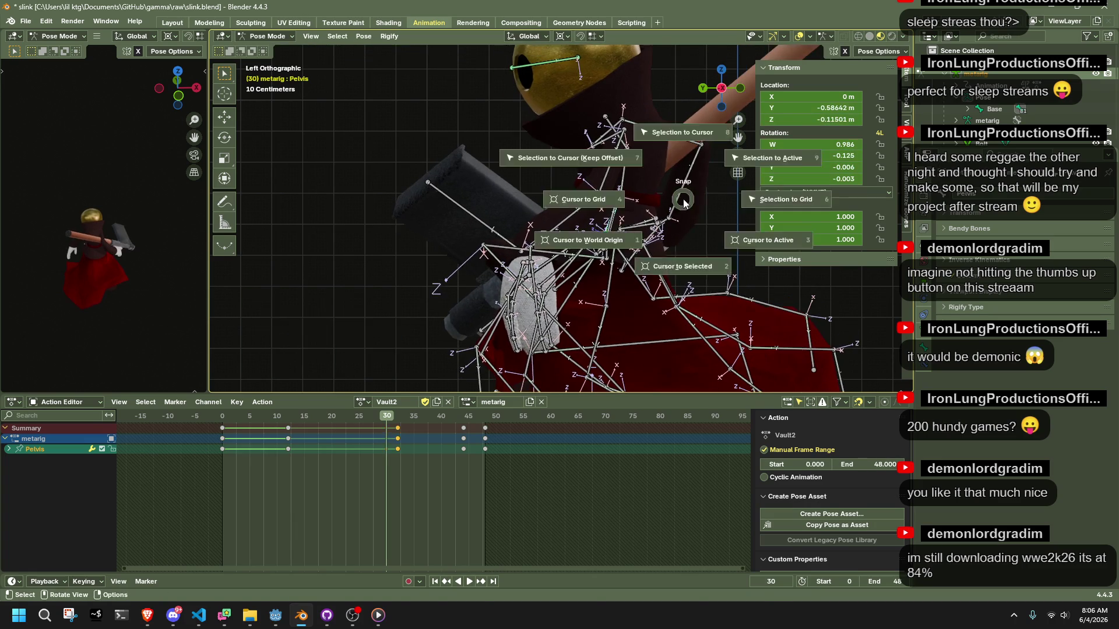
key("Escape")
key("r")
left_click(670, 189)
mouse_move(670, 188)
middle_mouse_down()
mouse_move(615, 288)
mouse_move(450, 261)
middle_mouse_up()
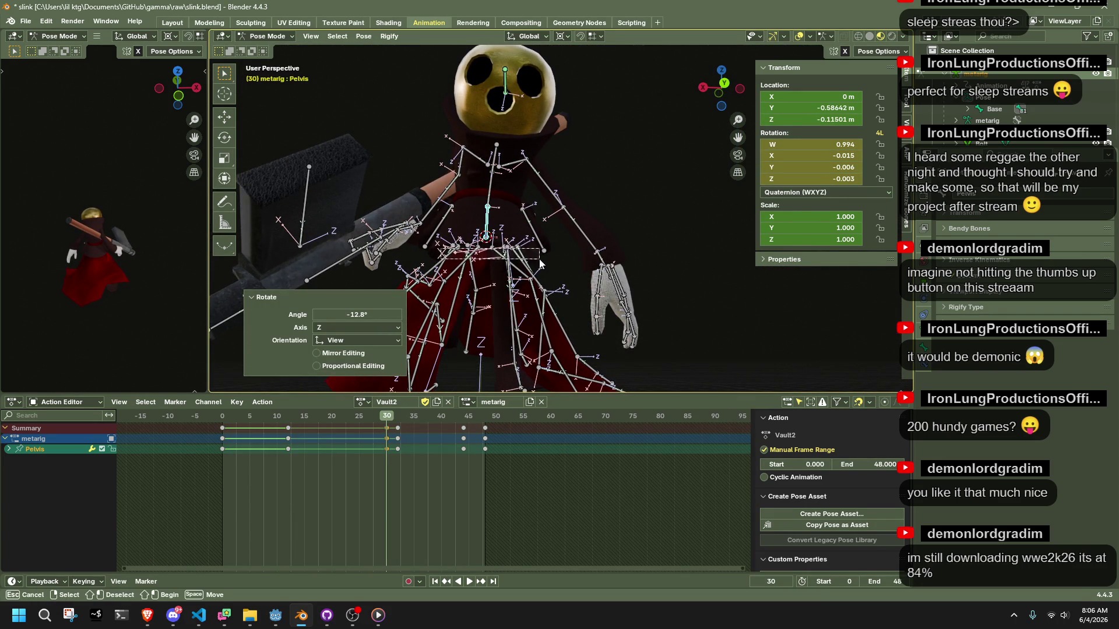
- Rotate the box-selected leg and dress bones into the new pose and preview it
left_click_drag(540, 264, 542, 267)
middle_click_drag(542, 267, 583, 256)
left_click(708, 87)
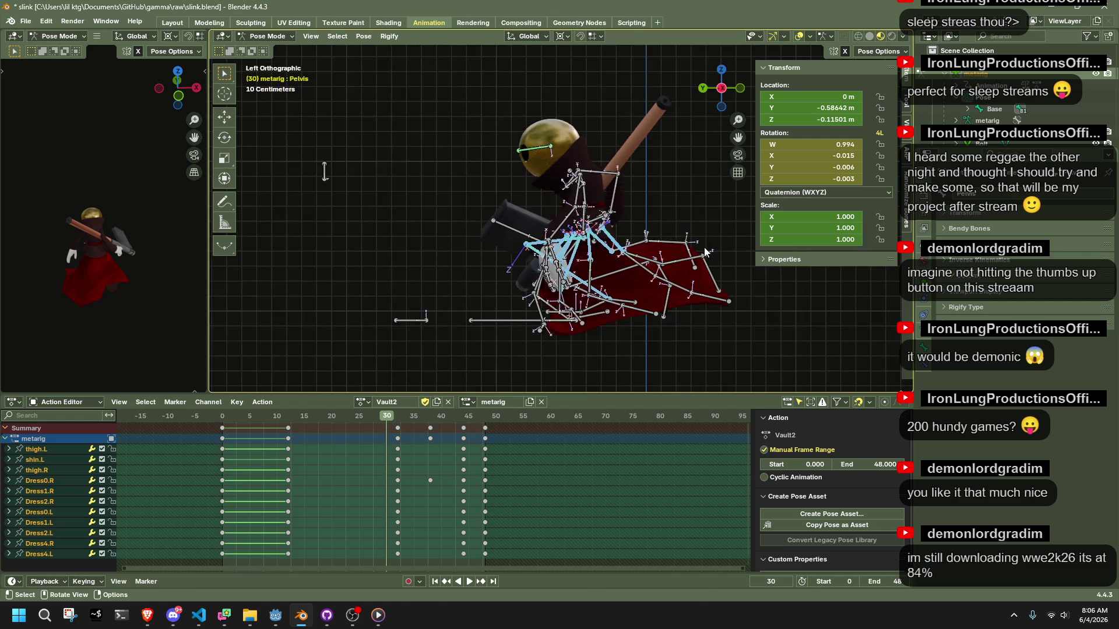
key("r")
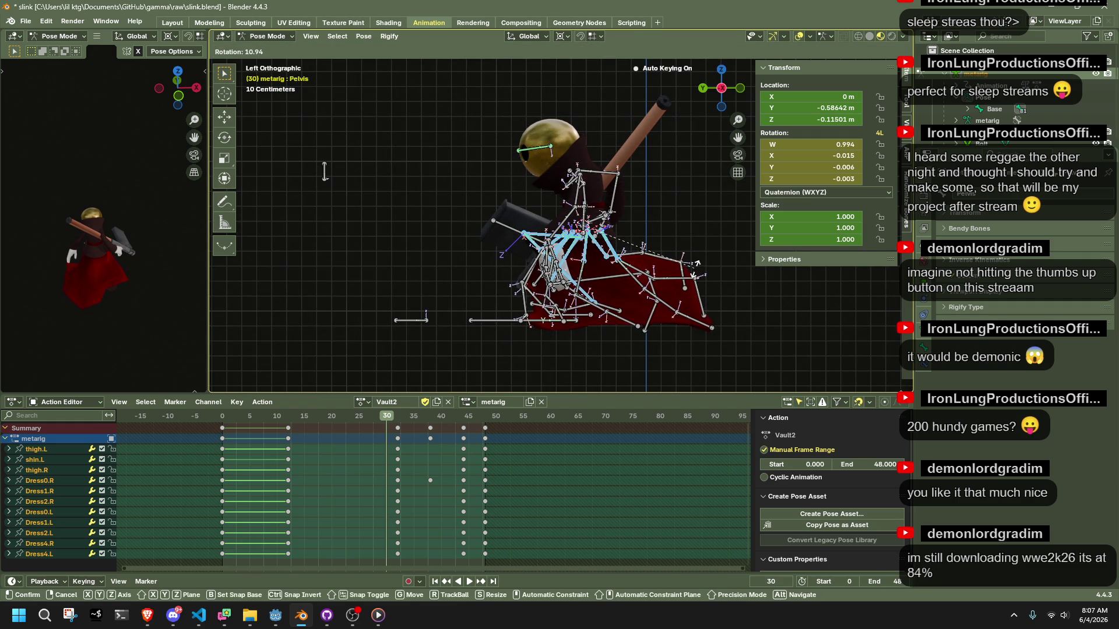
left_click(325, 170)
key("space")
key("Escape")
- Shift the new keys from frame 30 to frame 32 and replay the animation
left_click_drag(387, 441, 397, 442)
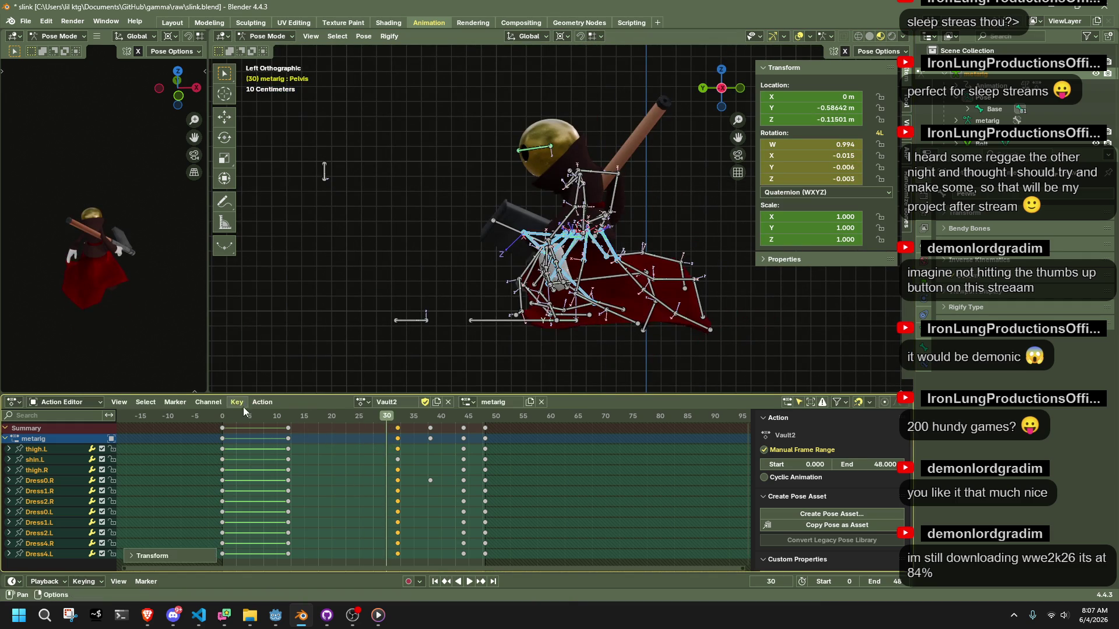
key("space")
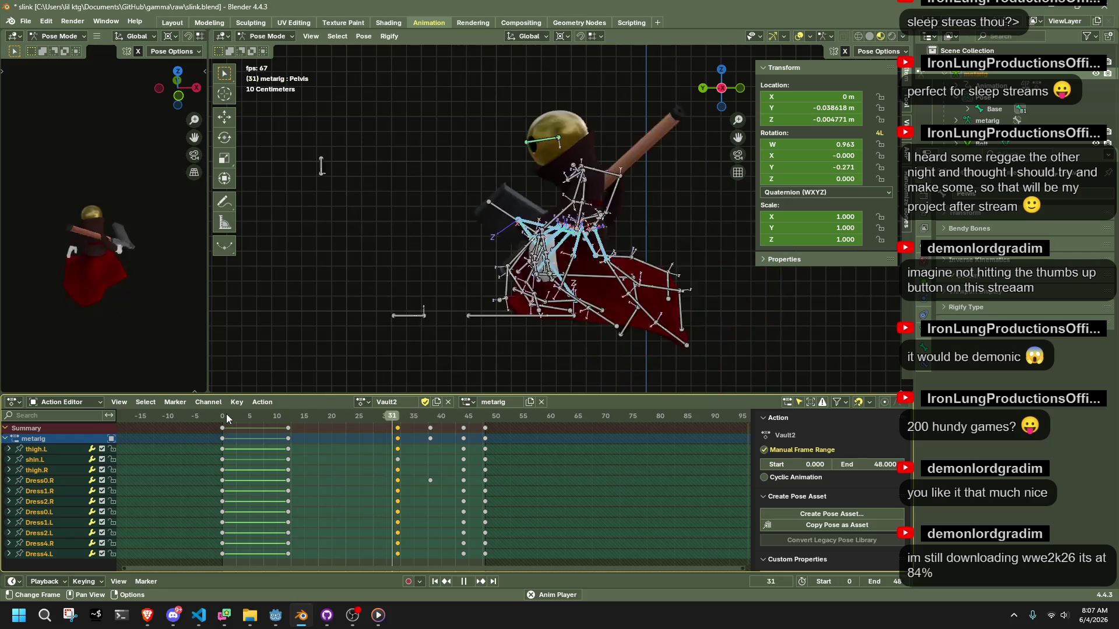
mouse_move(331, 260)
middle_mouse_down()
mouse_move(432, 239)
mouse_move(574, 247)
middle_mouse_up()
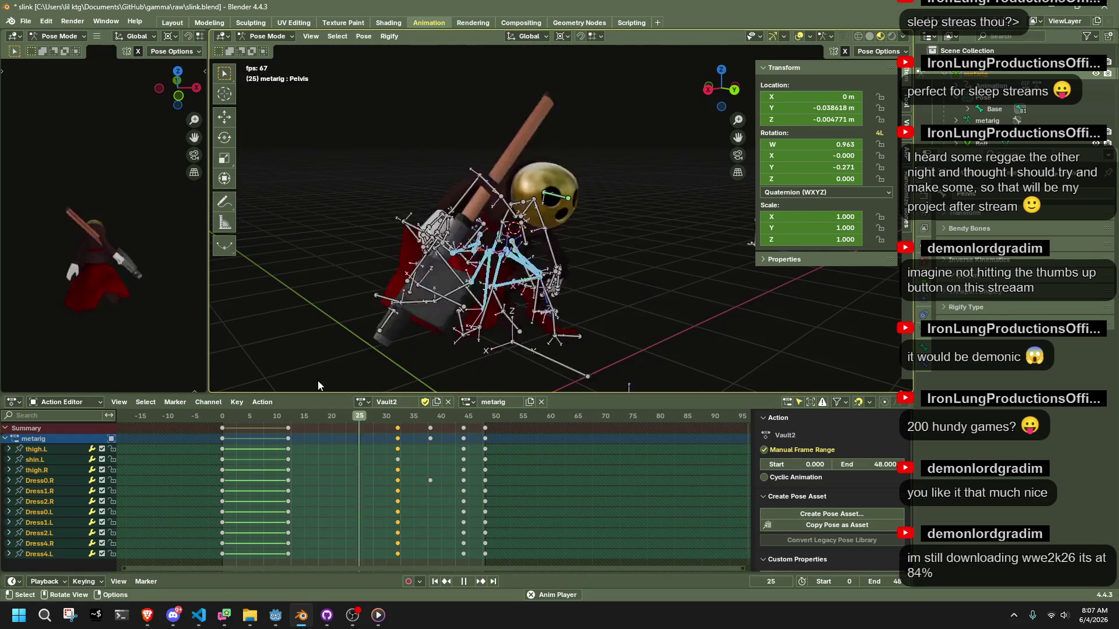
mouse_move(232, 417)
left_mouse_down()
mouse_move(218, 419)
mouse_move(226, 439)
left_mouse_up()
left_click(362, 402)
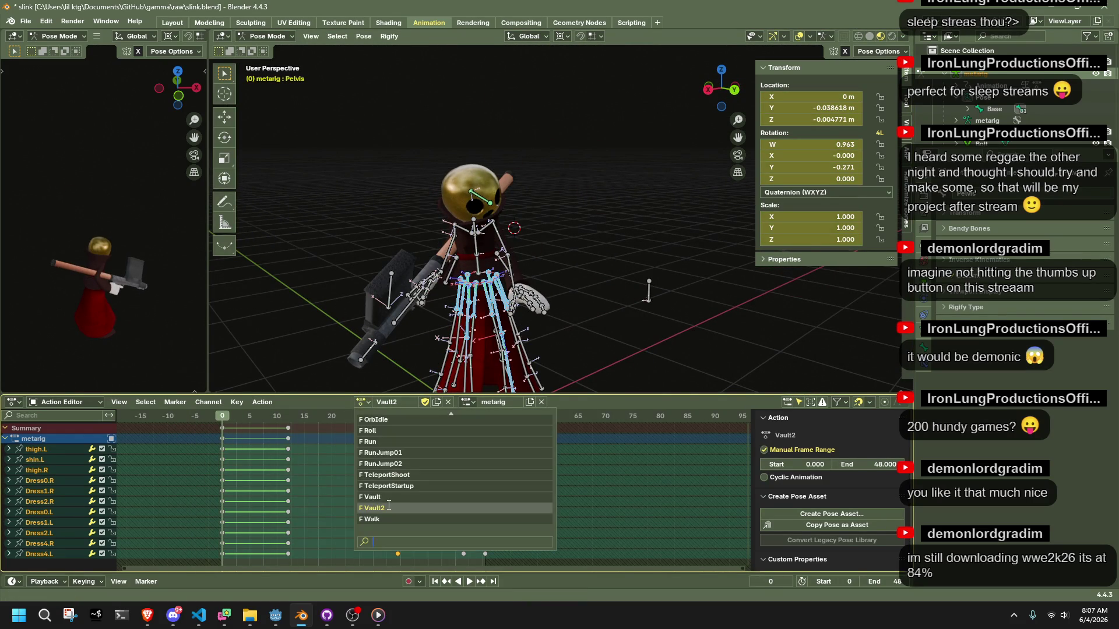
- Switch to the Vault action and select all bones at its opening pose around frame -12
left_click(397, 503)
left_click(155, 421)
key("space")
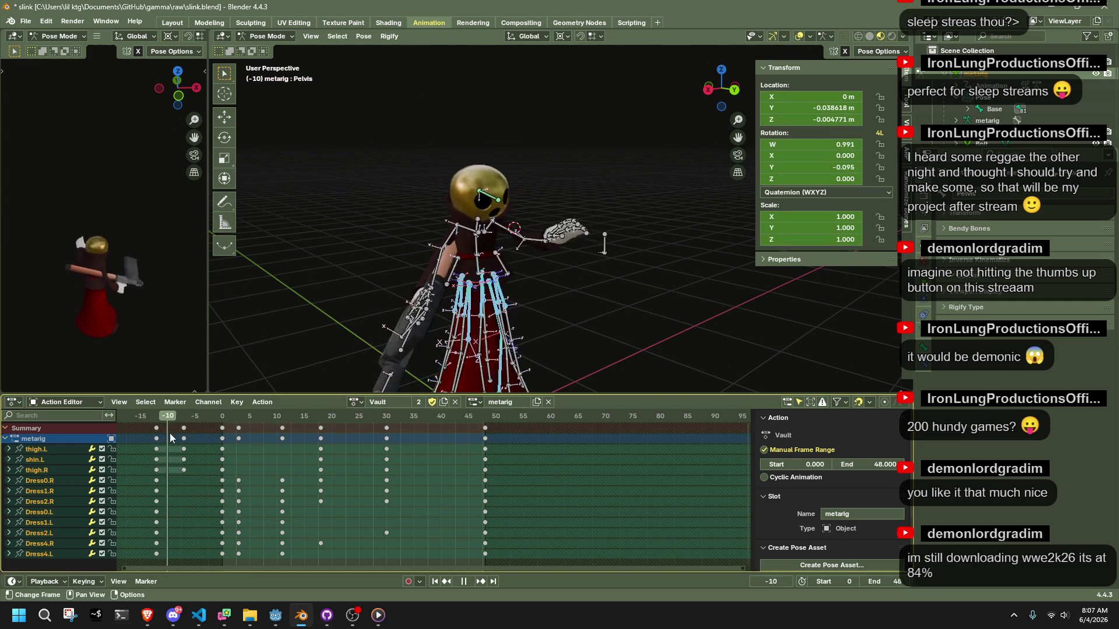
key("space")
left_click_drag(171, 464, 137, 428)
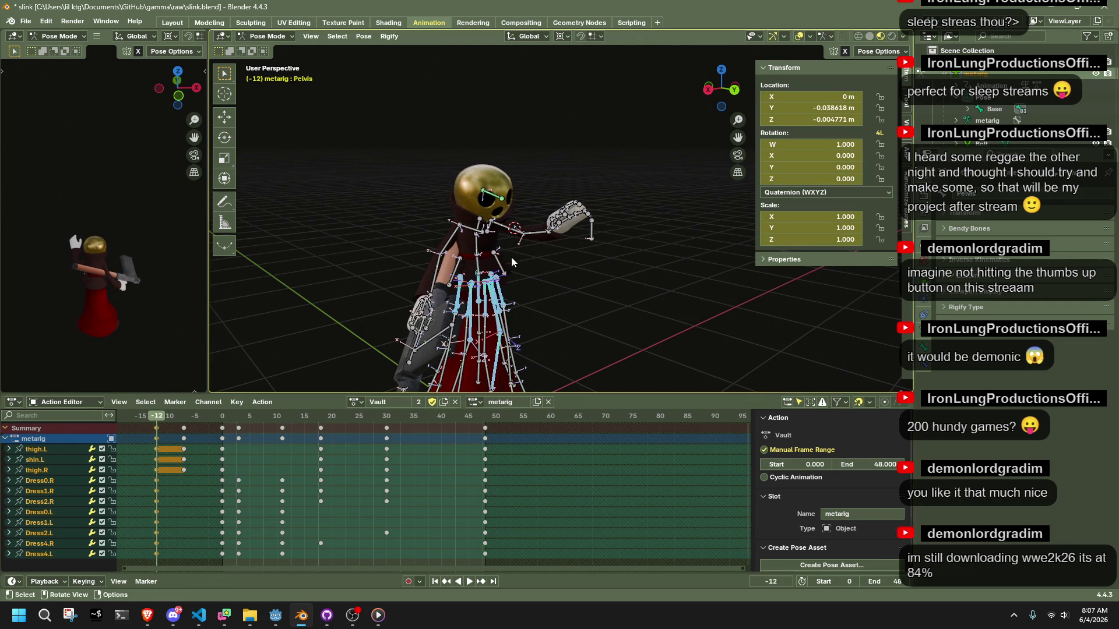
key("a")
- Back in Vault2, paste the copied pose as keys at frame -10 and scrub to preview
left_click(361, 402)
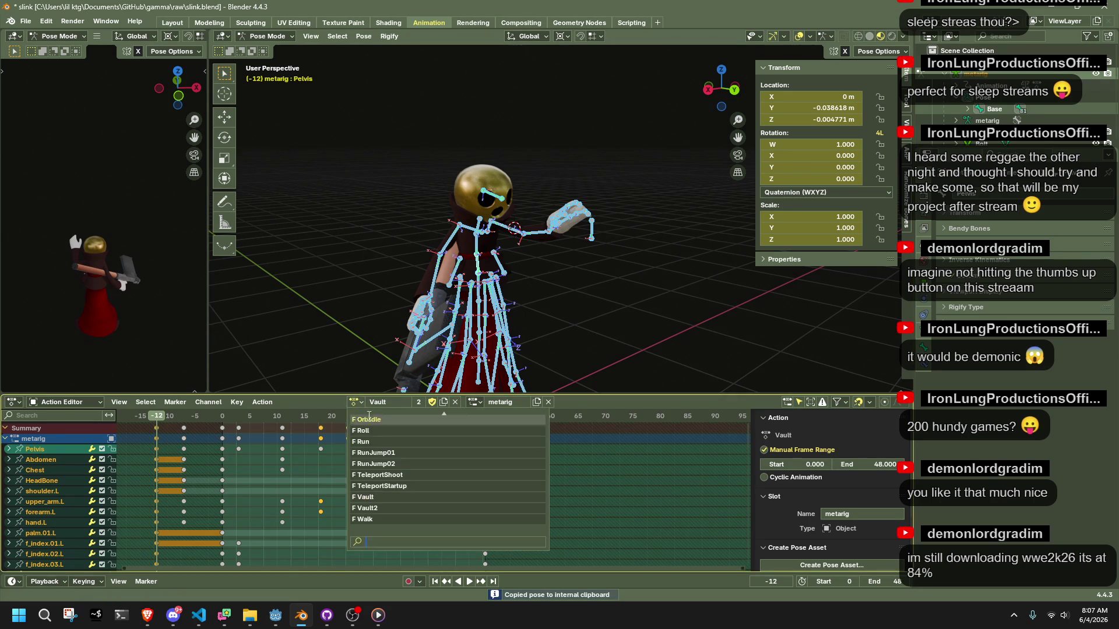
left_click(376, 503)
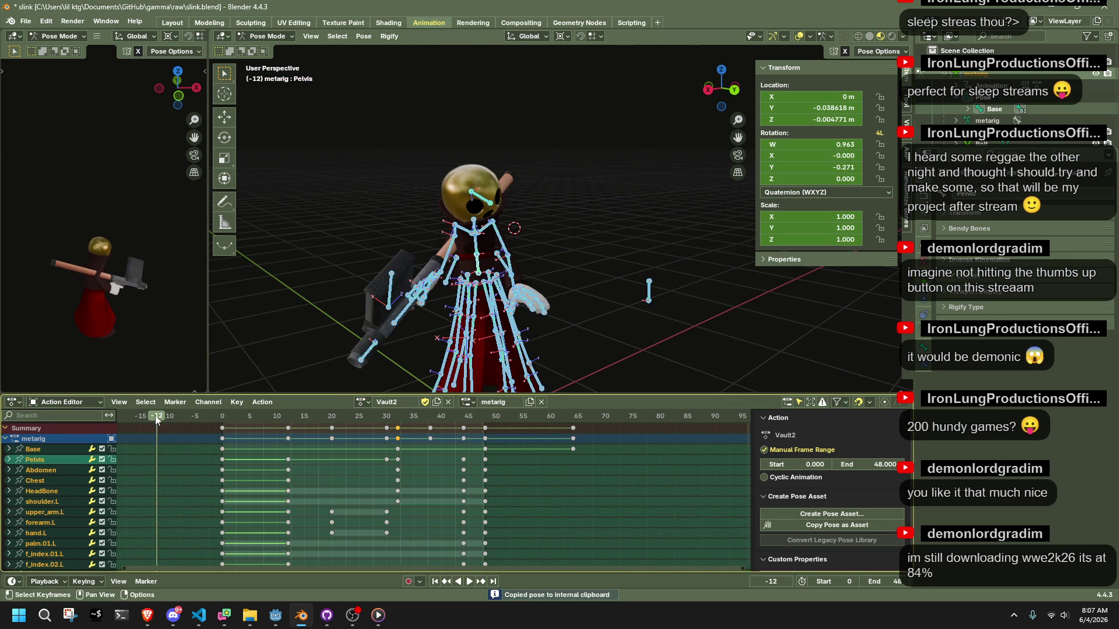
left_click_drag(182, 430, 167, 425)
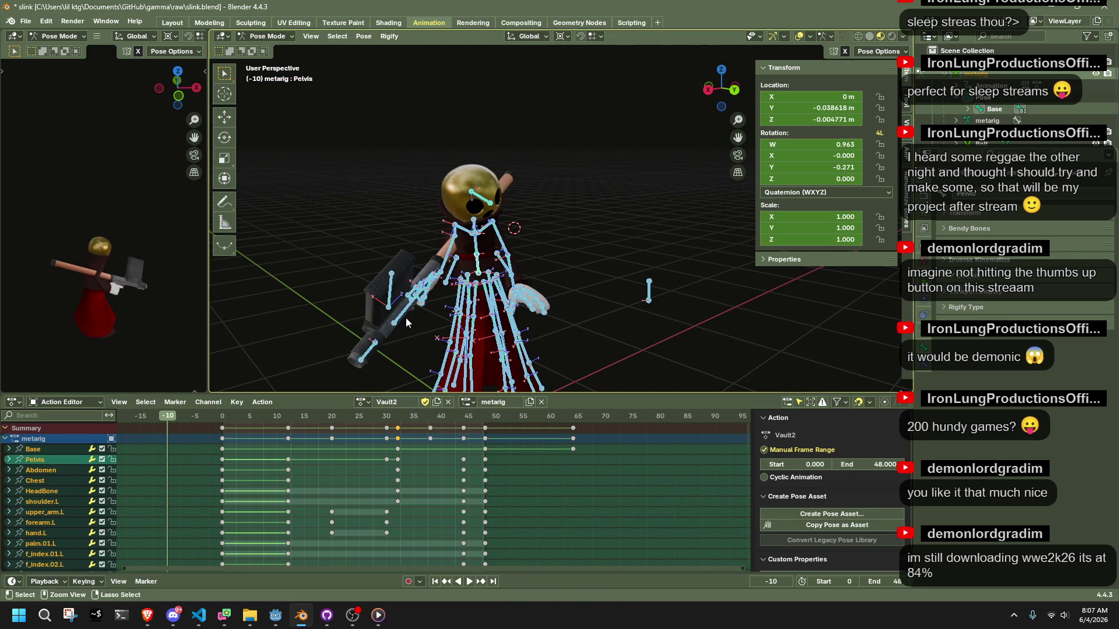
key("ctrl+v")
mouse_move(405, 317)
middle_mouse_down()
mouse_move(510, 302)
mouse_move(484, 309)
middle_mouse_up()
mouse_move(168, 423)
left_mouse_down()
mouse_move(301, 458)
mouse_move(221, 442)
mouse_move(288, 454)
left_mouse_up()
- At frame 12, raise the Pelvis bone 0.128 m along the global Y axis
middle_click_drag(501, 291, 533, 274)
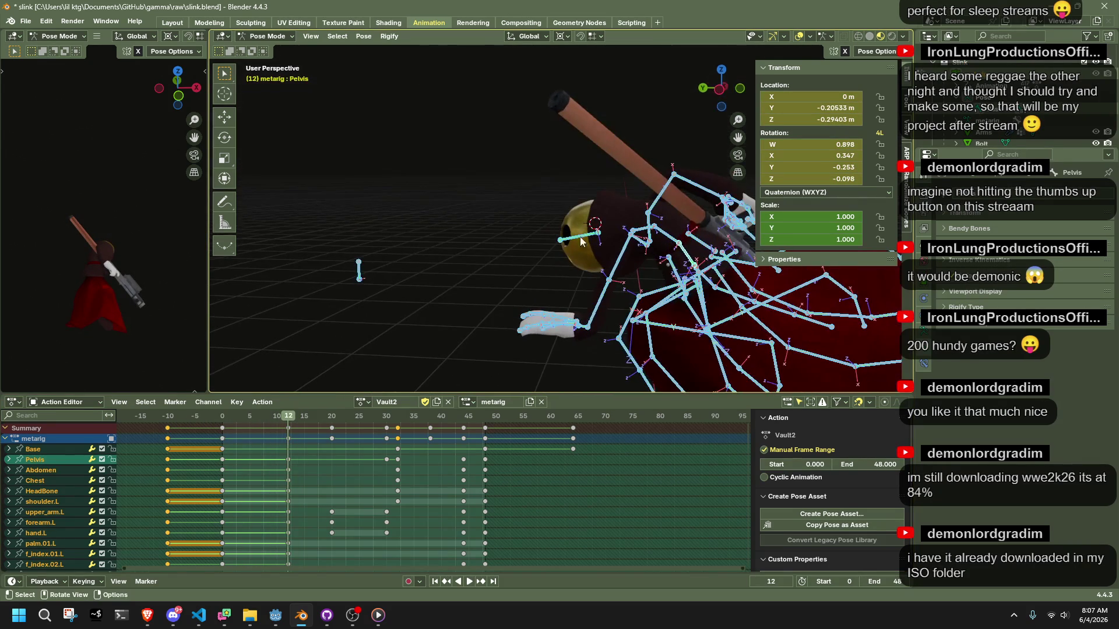
left_click(718, 103)
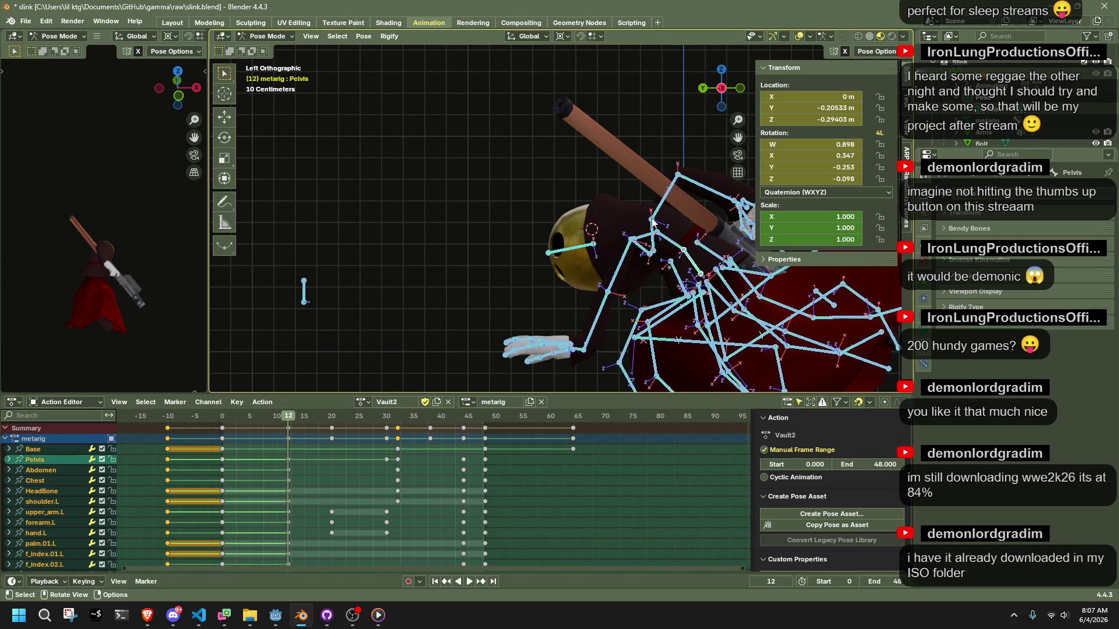
scroll(701, 290, "down", 3)
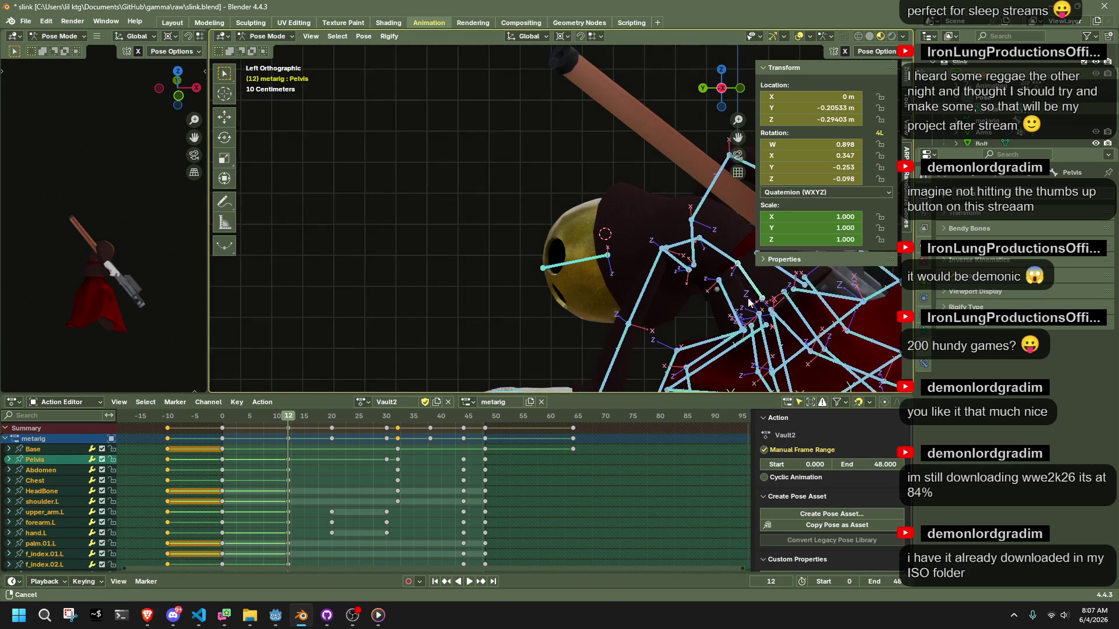
left_click(678, 256)
scroll(676, 254, "down", 2)
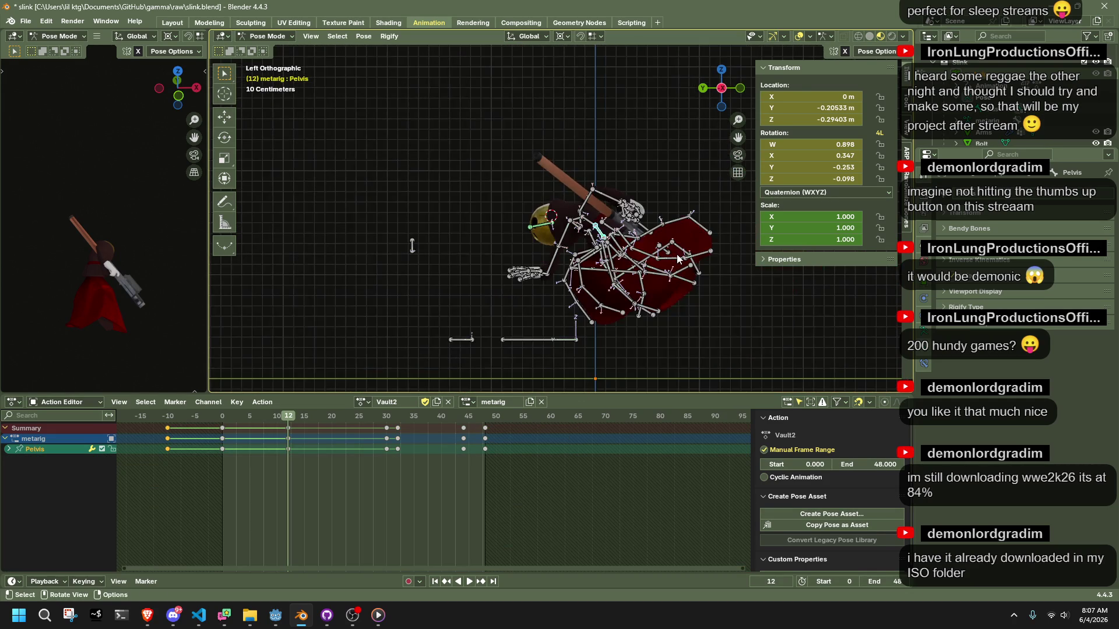
key("r")
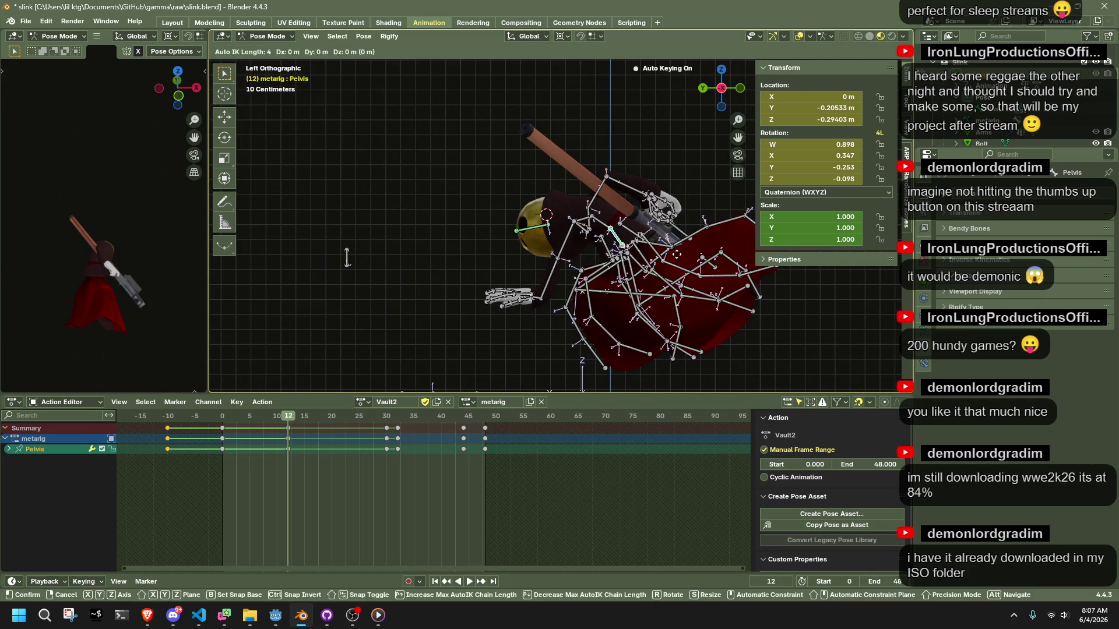
key("Escape")
left_click(889, 53)
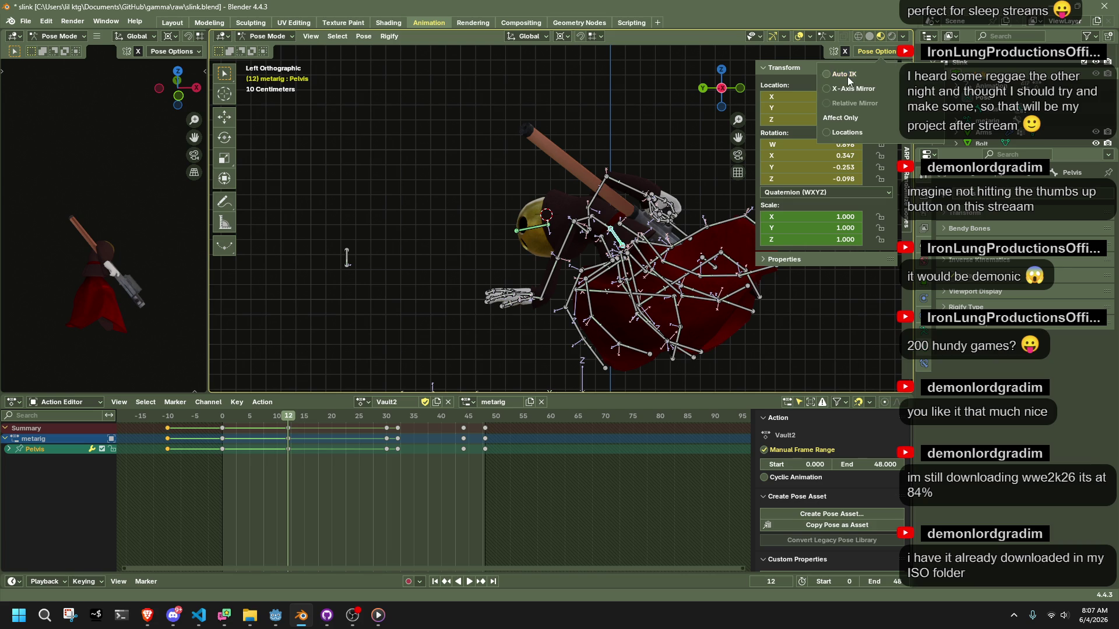
key("g")
key("y")
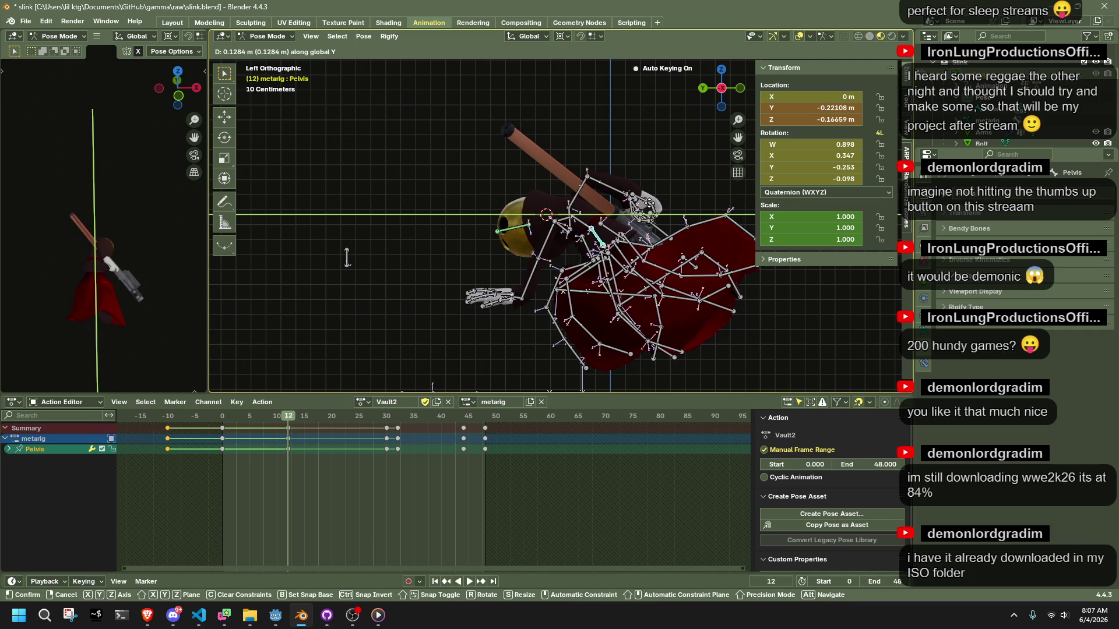
left_click(649, 203)
scroll(648, 201, "down", 4)
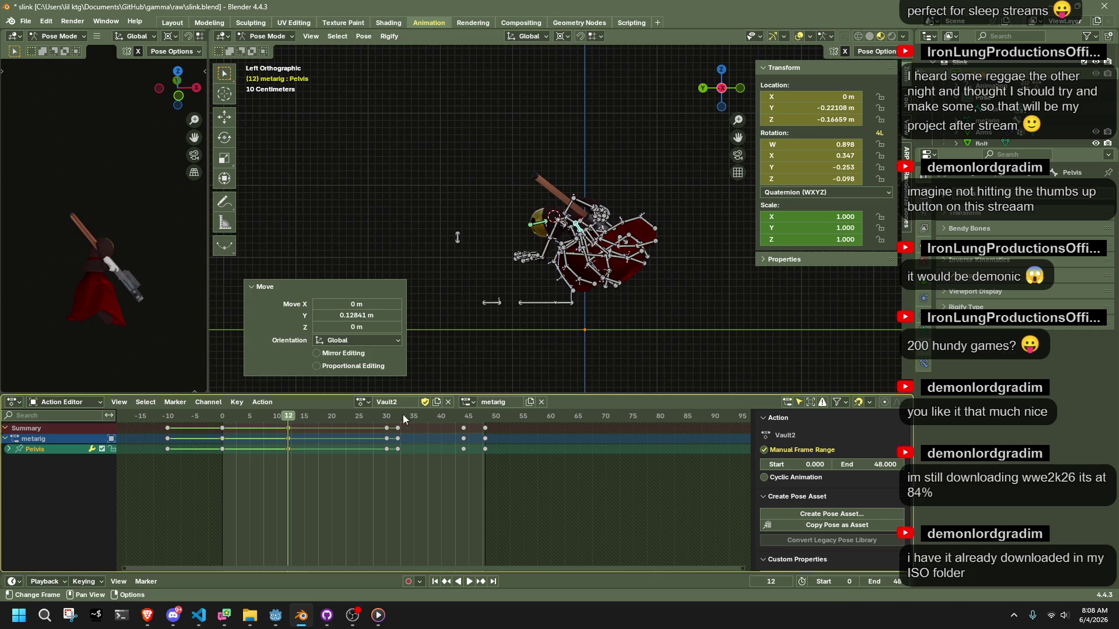
- Review the animation from frame 44, then return to frame 12 with all bones selected
left_click(464, 417)
key("shift+s")
left_click(372, 222)
key("space")
left_click(233, 418)
key("a")
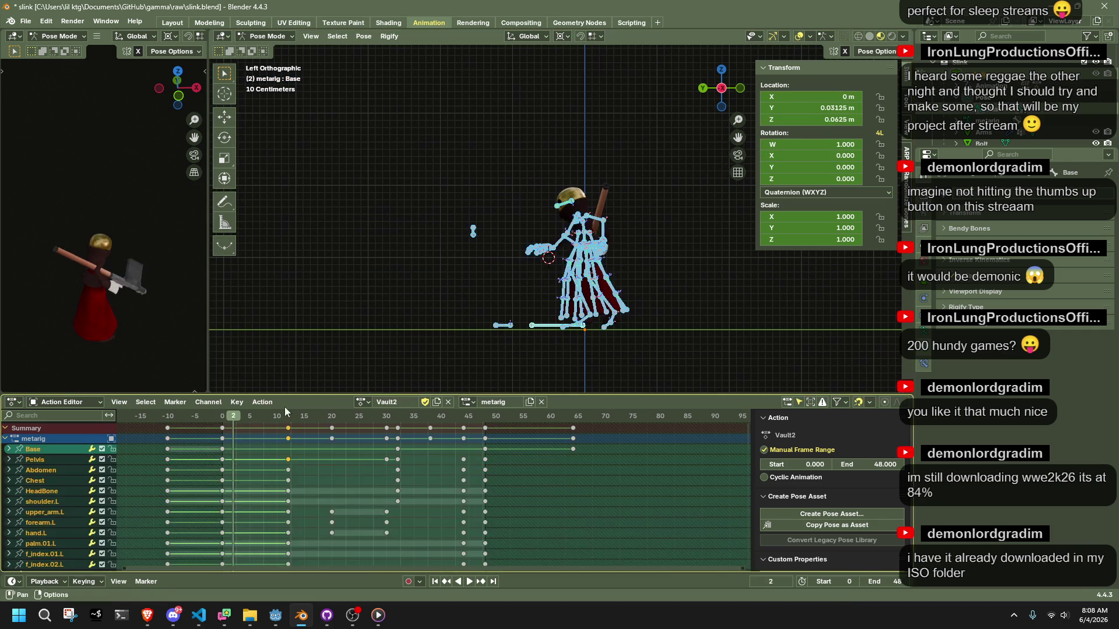
left_click(285, 421)
key("space")
scroll(546, 310, "up", 5)
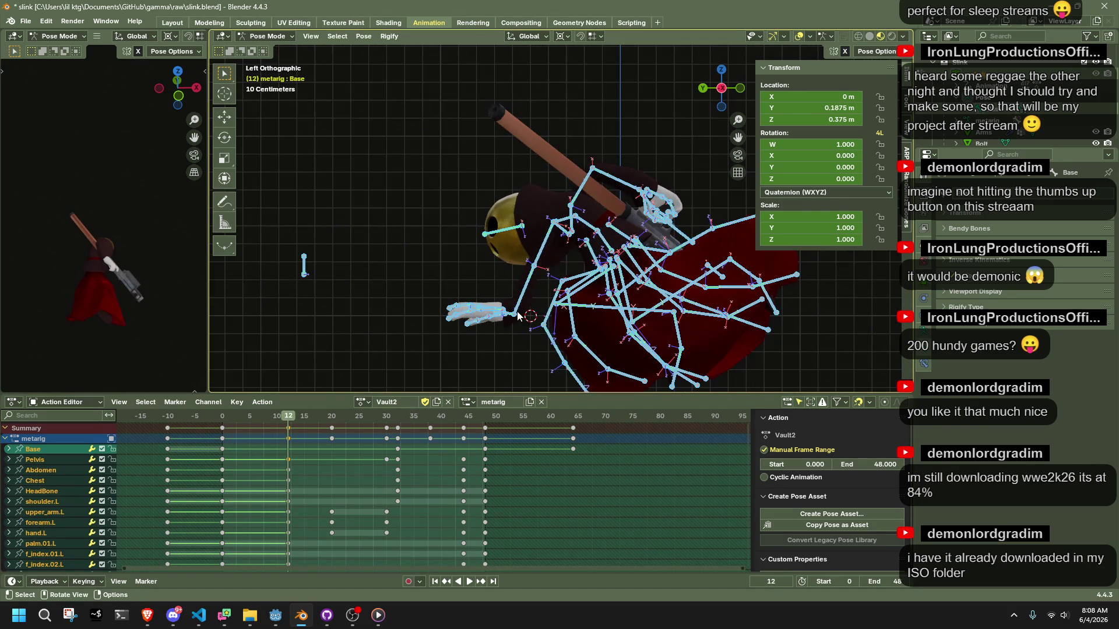
- Rotate and move the forearm.L bone at frame 12, undoing the last adjustment
left_click(518, 315)
key("r")
left_click(547, 284)
left_click(862, 51)
left_click(841, 68)
key("g")
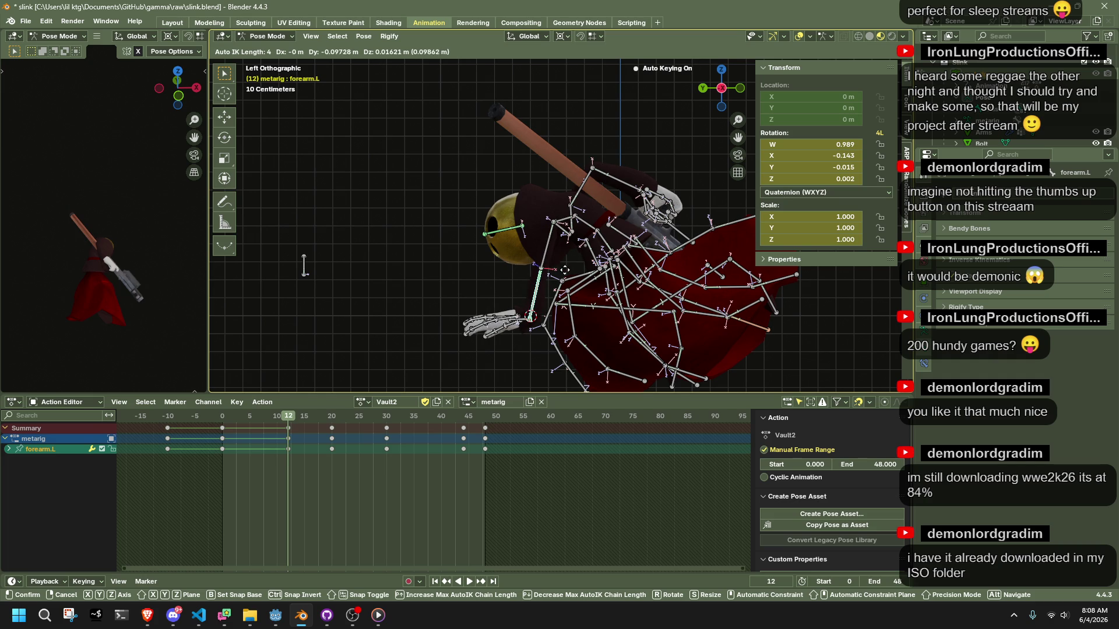
left_click(565, 268)
mouse_move(565, 268)
middle_mouse_down()
mouse_move(711, 290)
mouse_move(717, 175)
middle_mouse_up()
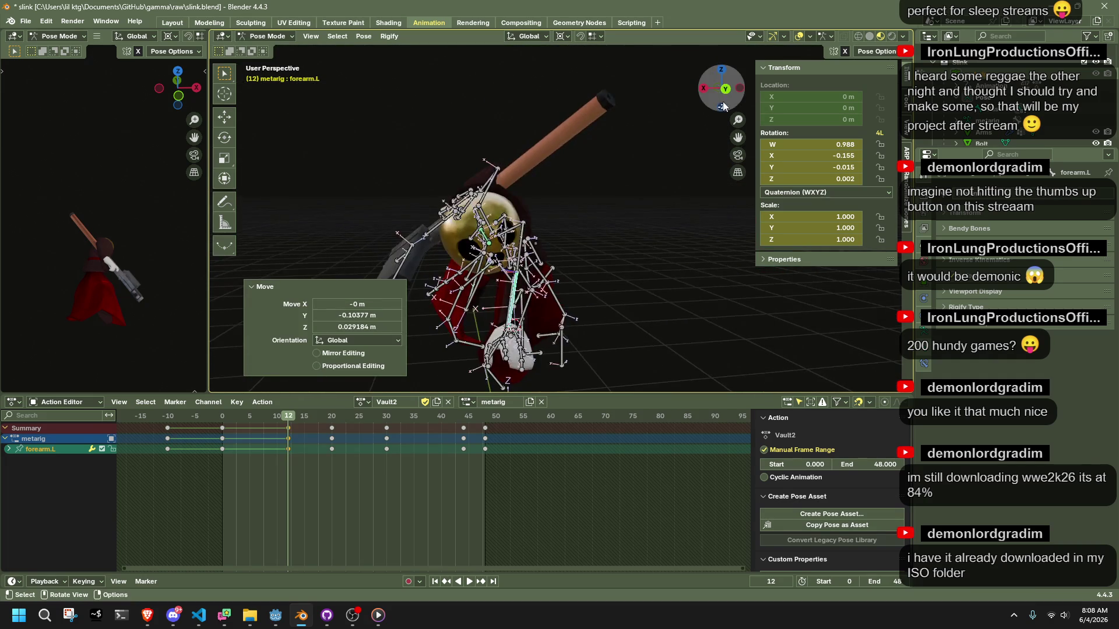
left_click(721, 88)
key("g")
left_click(588, 248)
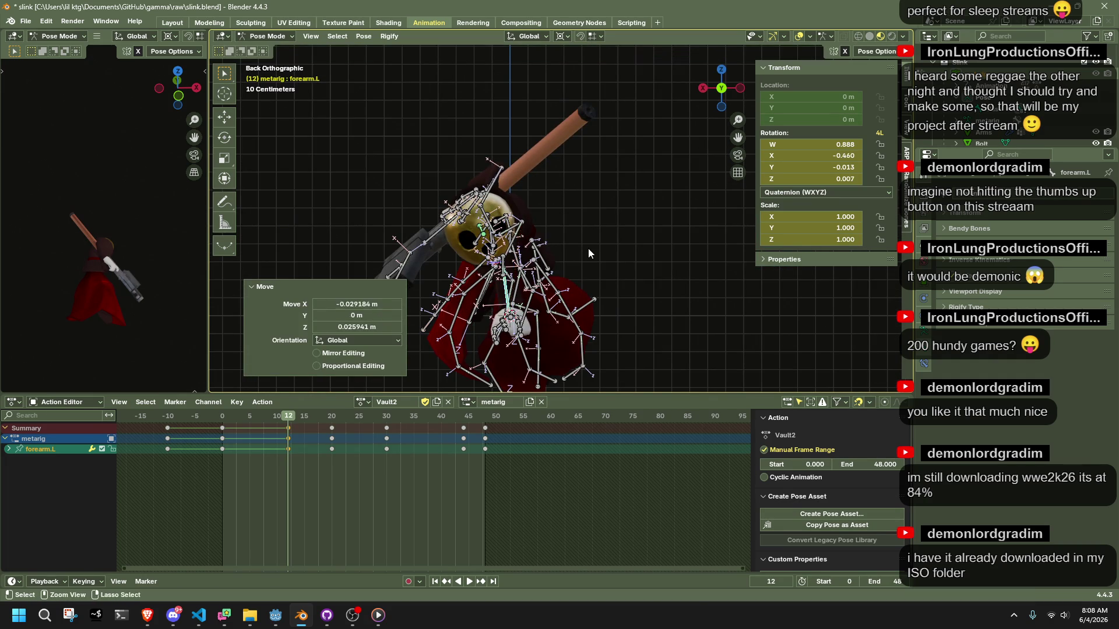
key("r")
left_click(571, 269)
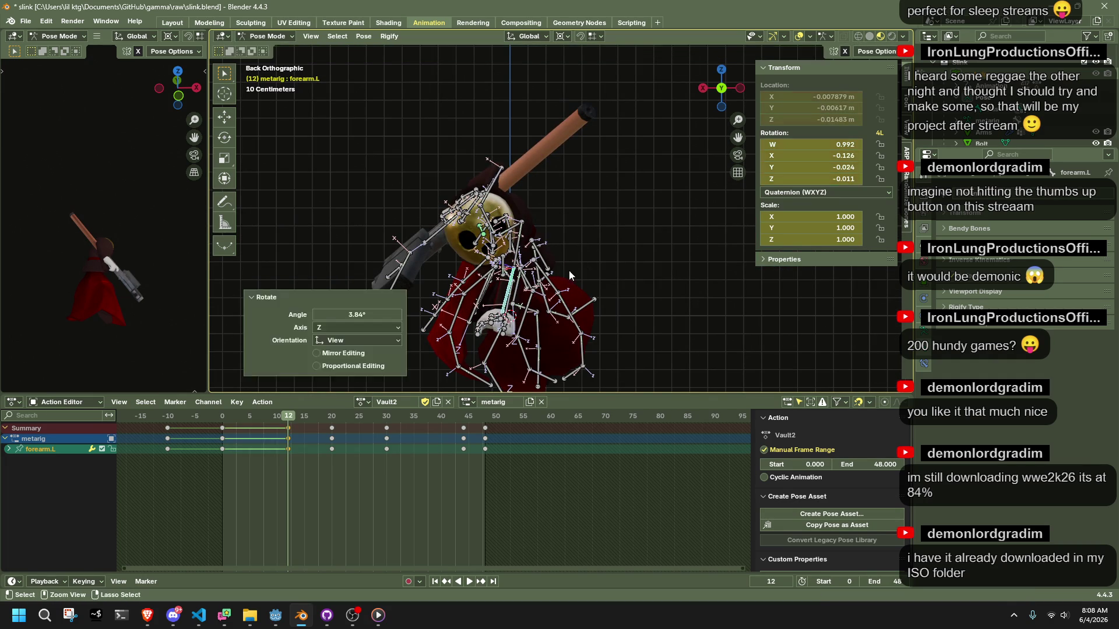
key("ctrl+z")
key("ctrl+z")
- Try another forearm.L rotation, undo it, and turn on X-ray to reach the bones
middle_click_drag(690, 274, 560, 283)
scroll(506, 298, "up", 8)
key("r")
left_click(473, 321)
key("ctrl+z")
key("alt+z")
scroll(627, 286, "up", 6)
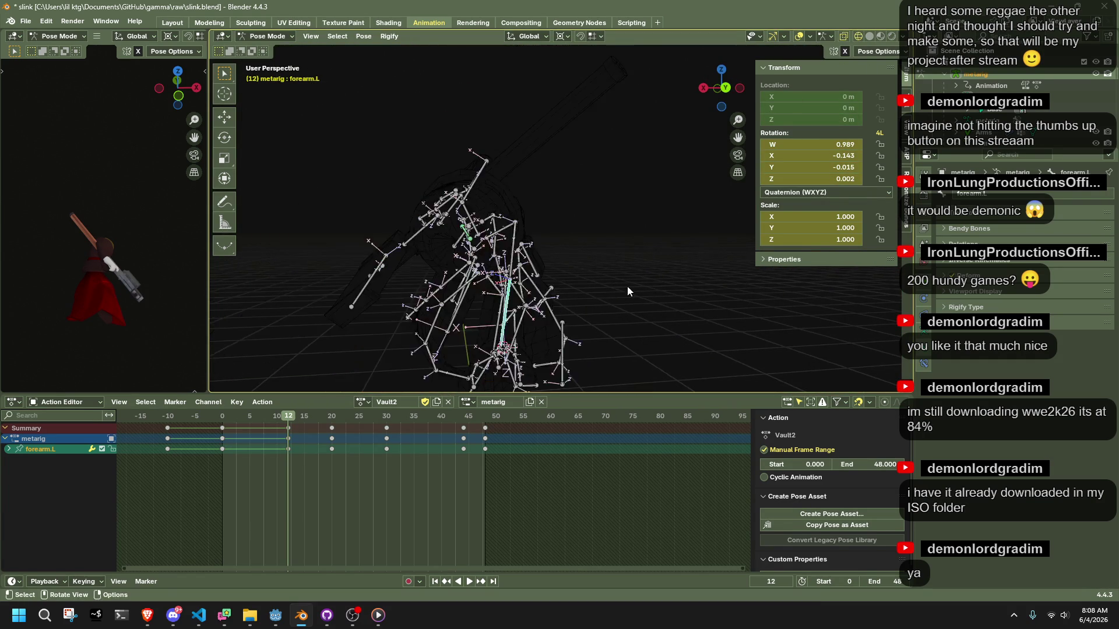
mouse_move(666, 188)
middle_mouse_down()
mouse_move(652, 211)
mouse_move(662, 215)
mouse_move(631, 221)
mouse_move(422, 223)
mouse_move(502, 247)
mouse_move(577, 246)
middle_mouse_up()
- Rotate forearm.L by -40.5° about the global Y axis and refine it from behind
key("r")
key("x")
key("z")
key("y")
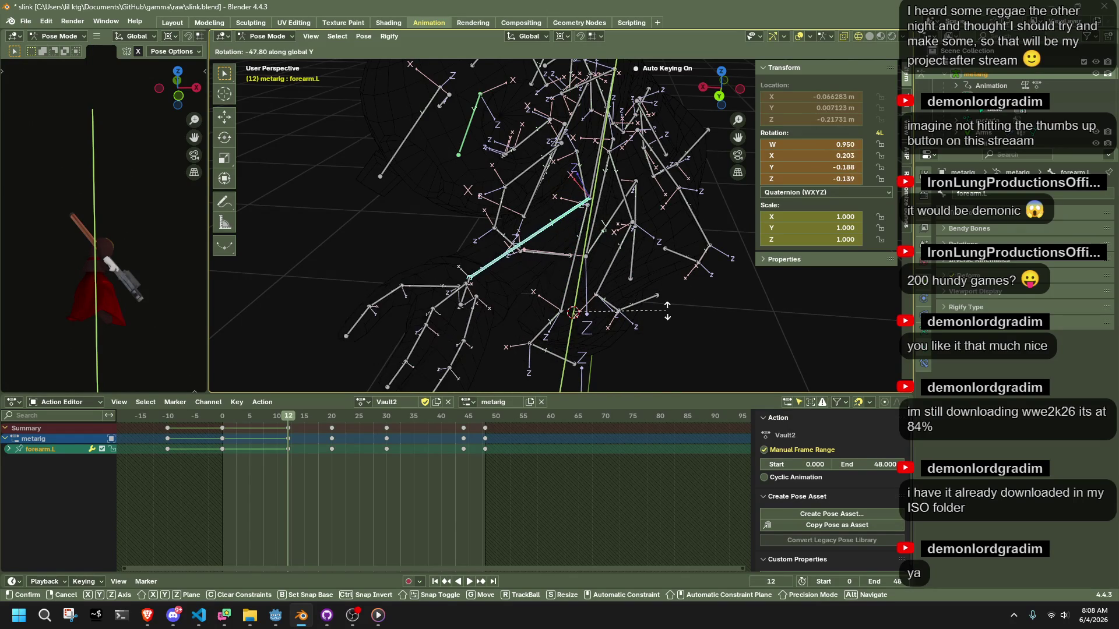
left_click(663, 301)
middle_click_drag(662, 301, 685, 249)
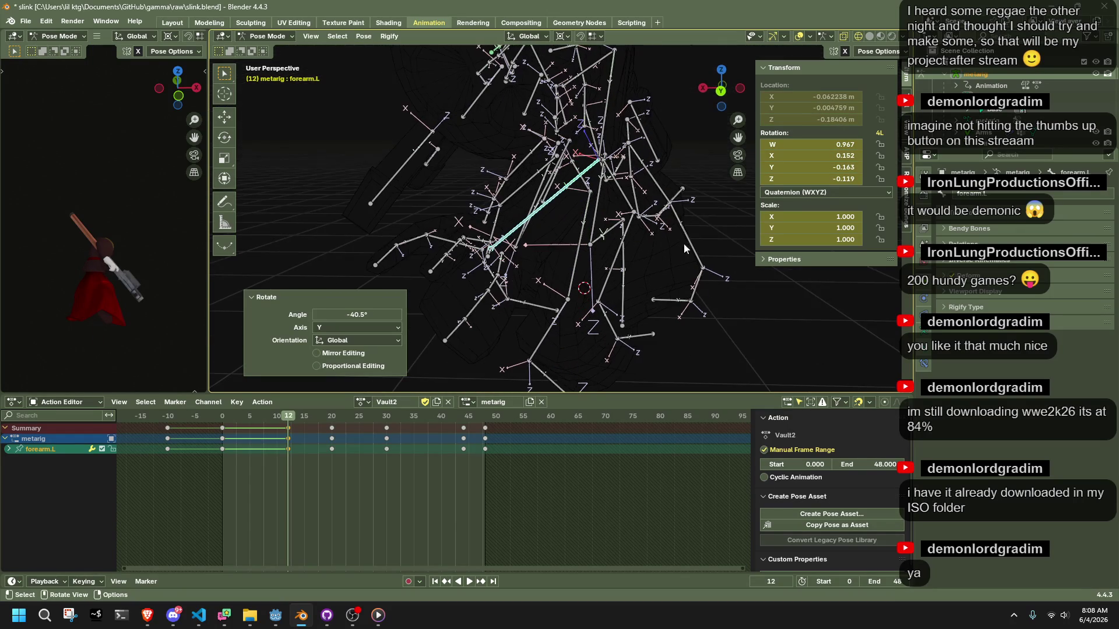
left_click(722, 91)
key("r")
key("Escape")
key("r")
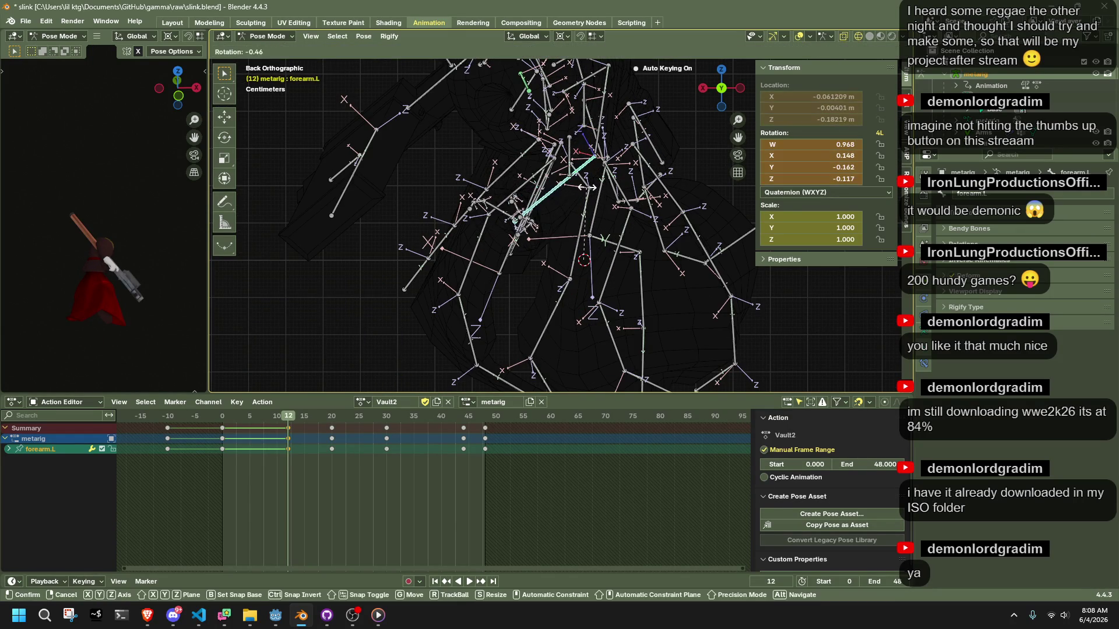
left_click(586, 184)
- Move the left forearm together with its chain into place from the left view
left_click(867, 54)
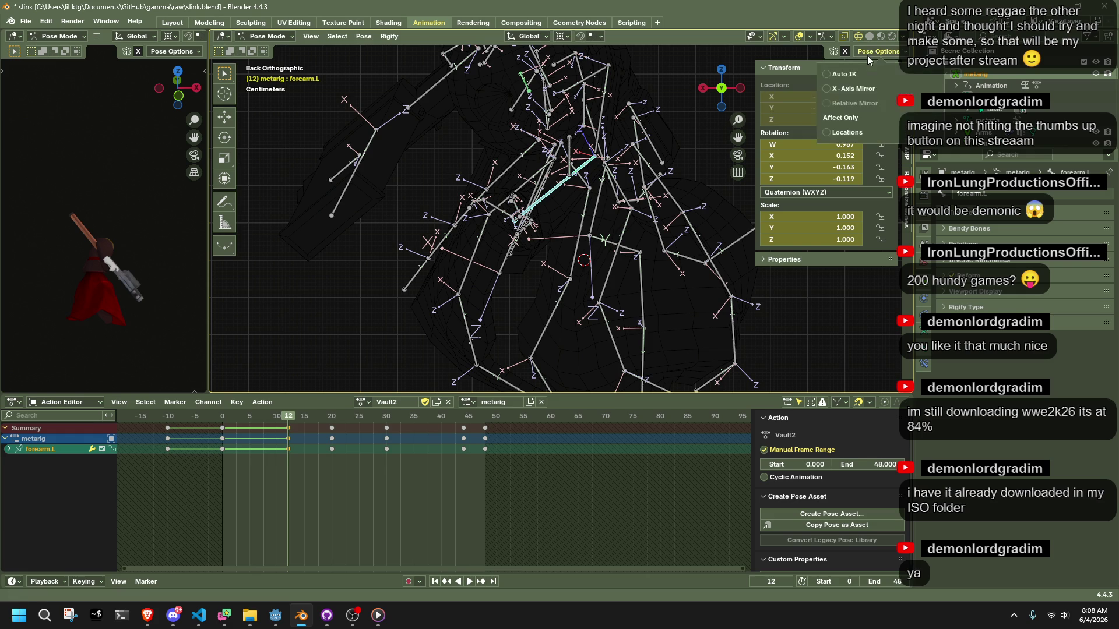
key("g")
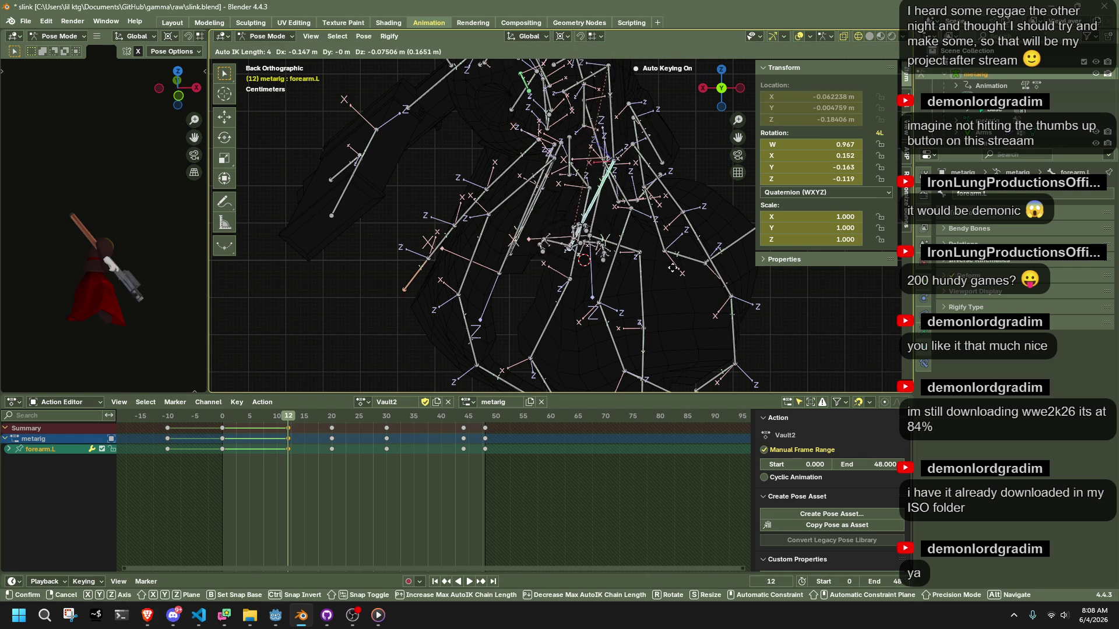
left_click(686, 273)
mouse_move(685, 273)
middle_mouse_down()
mouse_move(653, 256)
mouse_move(573, 268)
mouse_move(625, 169)
middle_mouse_up()
left_click(728, 89)
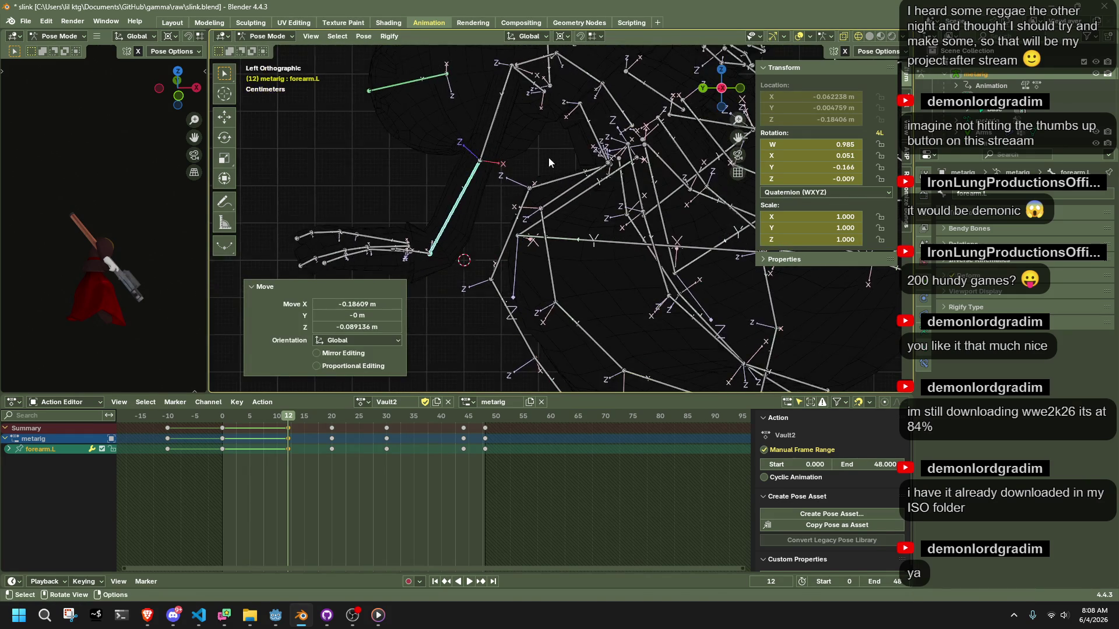
key("g")
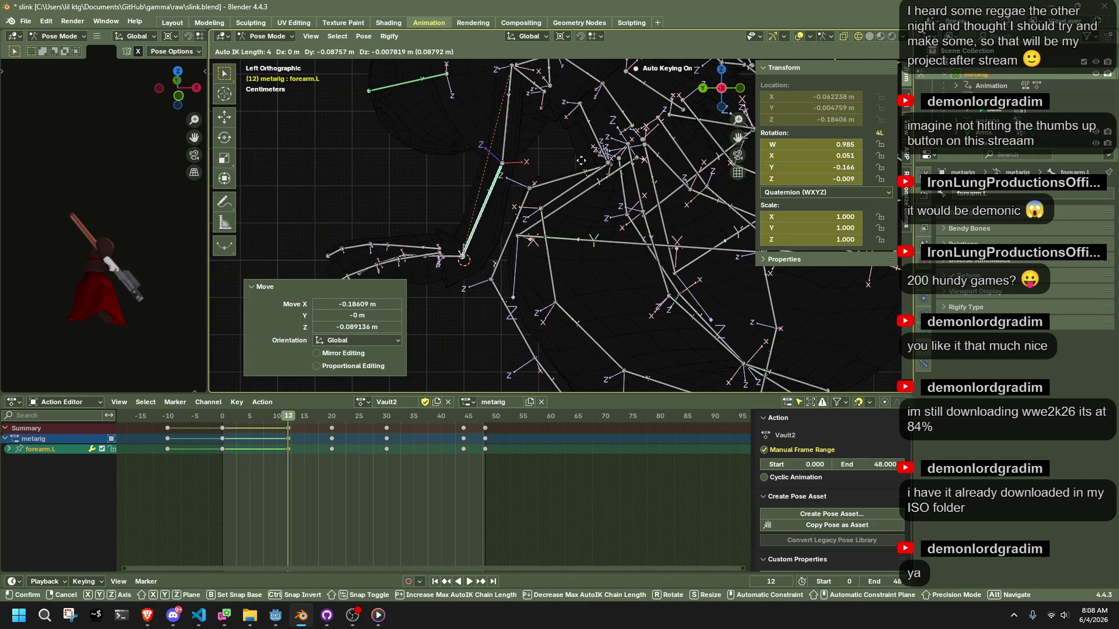
left_click(476, 209)
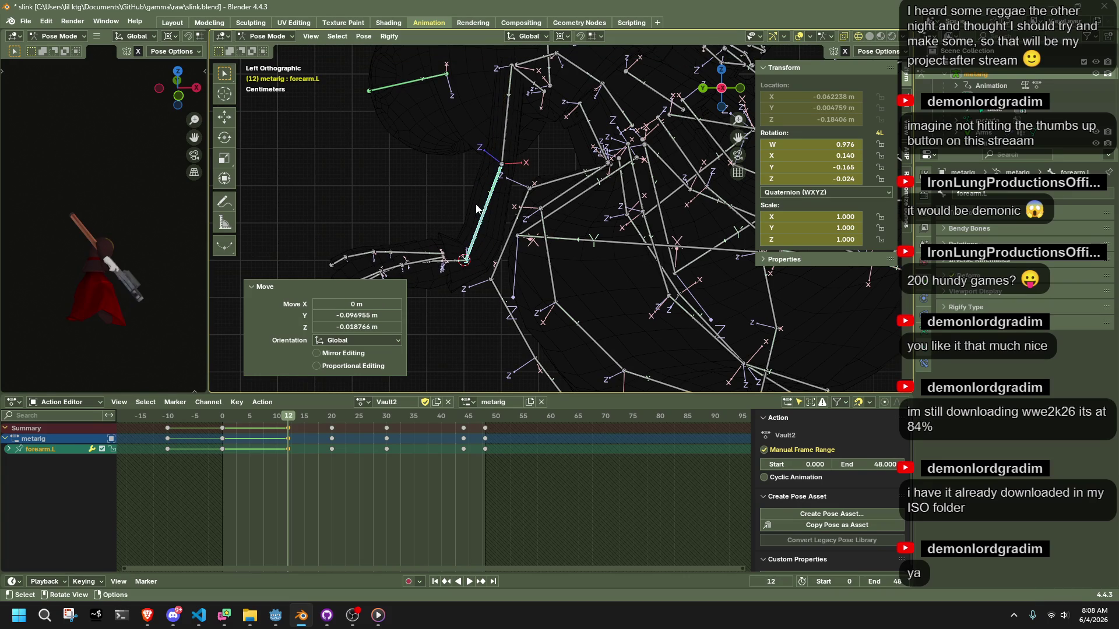
- Rotate the hand.L bone into its new pose and play the action to preview
left_click(453, 267)
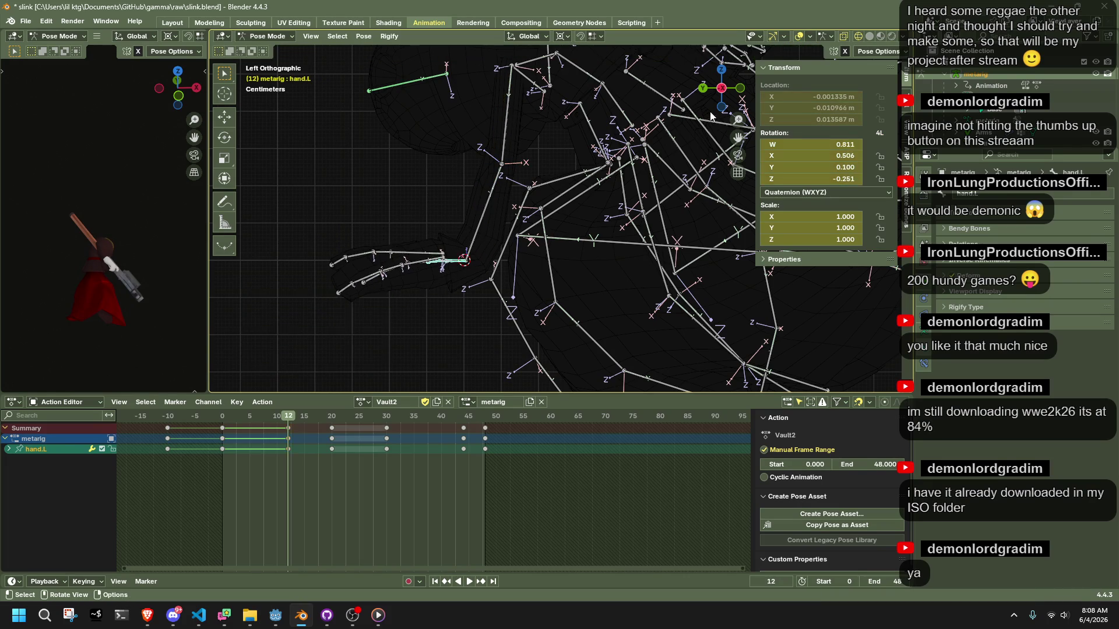
key("ctrl+KP_1")
key("r")
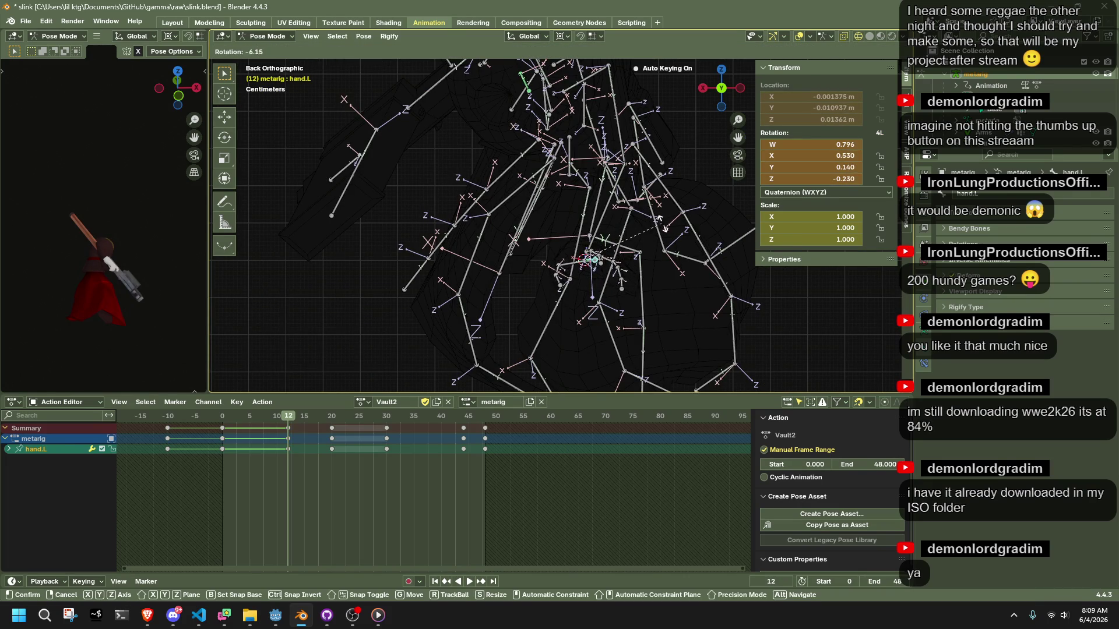
left_click(657, 236)
mouse_move(656, 243)
middle_mouse_down()
mouse_move(672, 277)
mouse_move(729, 278)
mouse_move(724, 117)
middle_mouse_up()
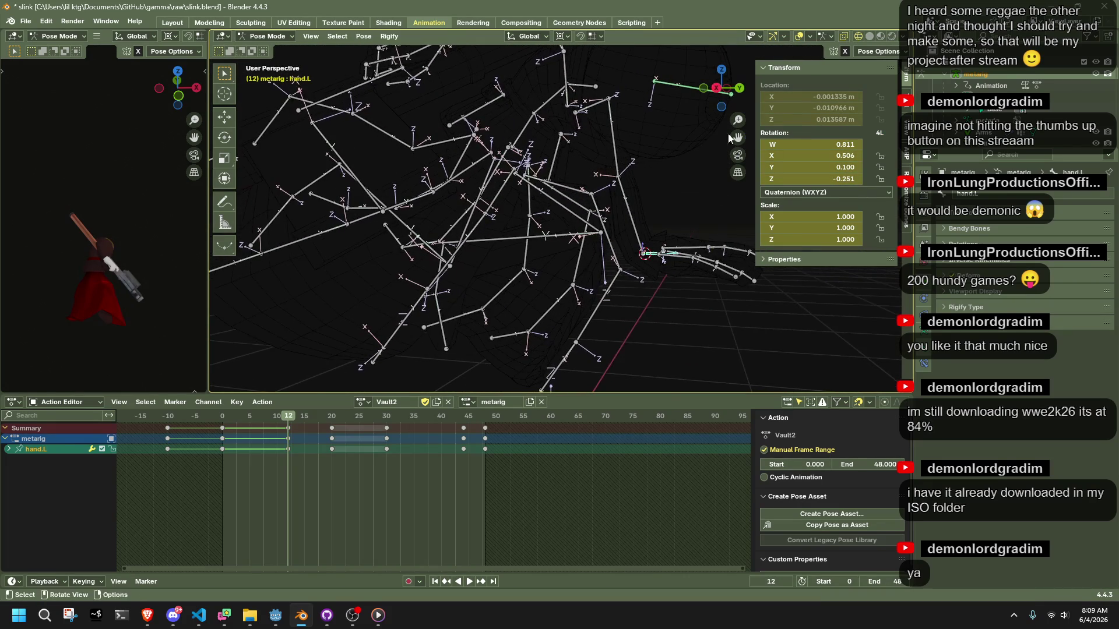
key("space")
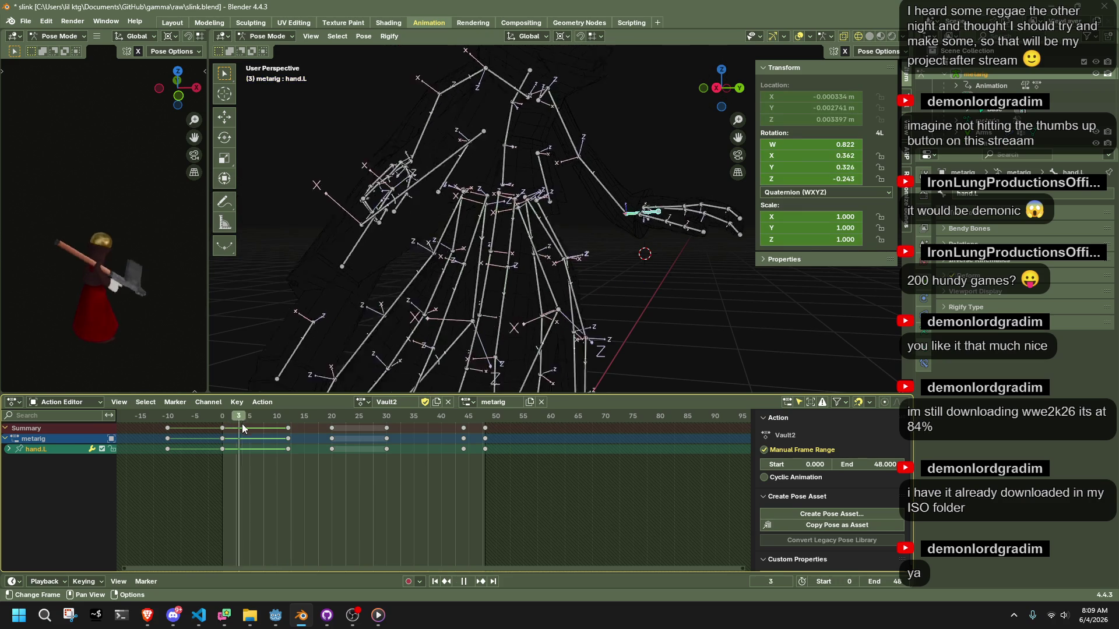
- Stop playback at frame 0 and view the rig from the right side
left_click(222, 435)
key("space")
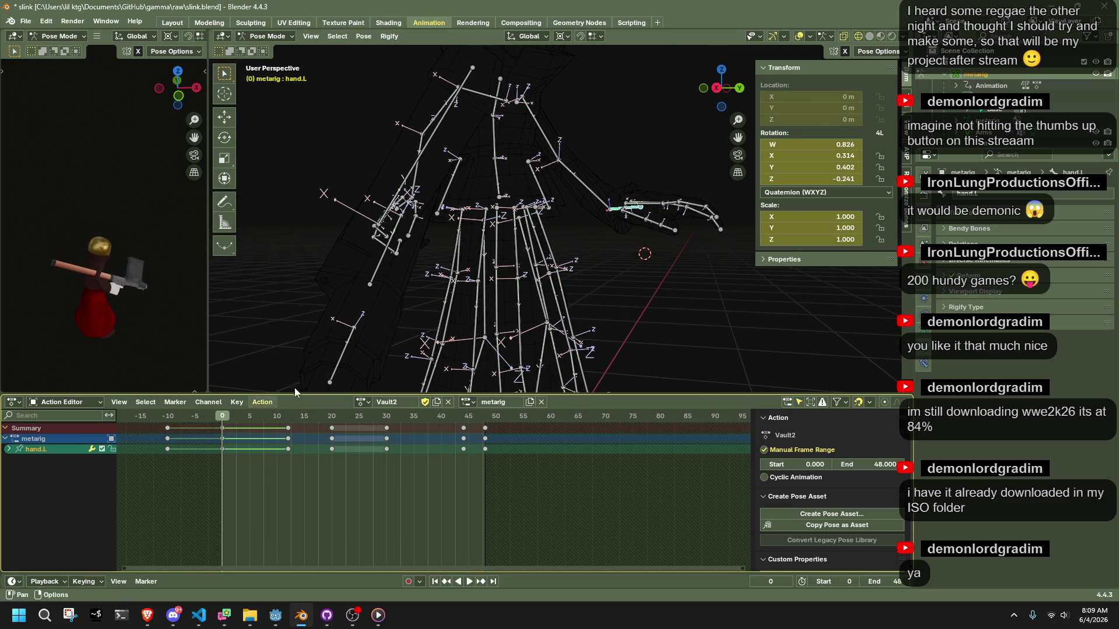
scroll(571, 281, "down", 5)
mouse_move(170, 430)
left_mouse_down()
mouse_move(463, 447)
mouse_move(223, 460)
left_mouse_up()
scroll(593, 220, "up", 2)
middle_click_drag(592, 219, 502, 267)
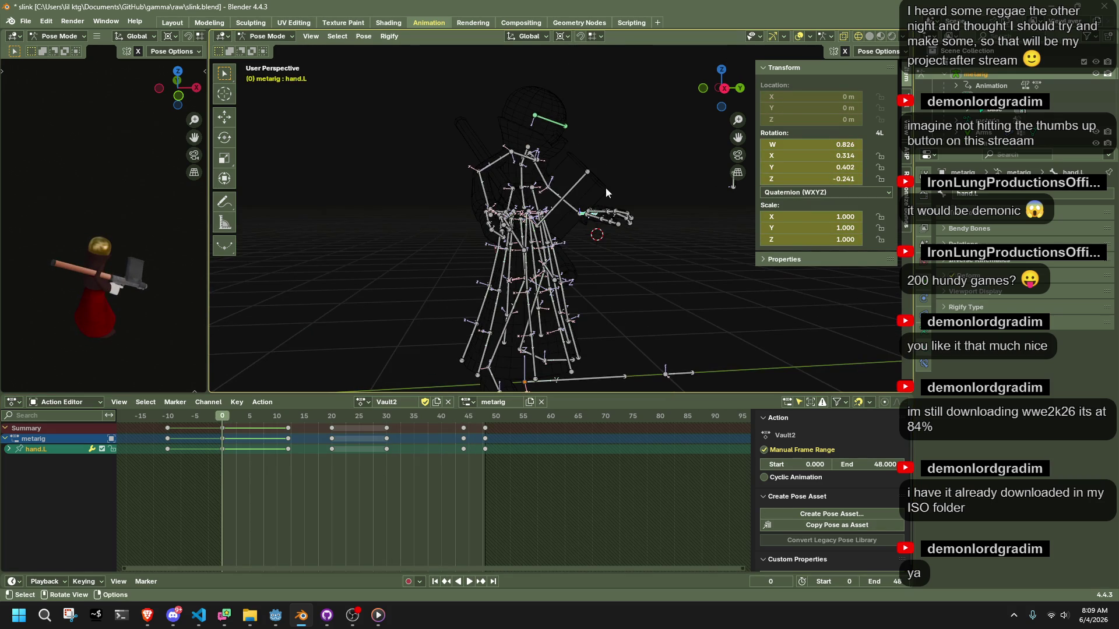
left_click(725, 89)
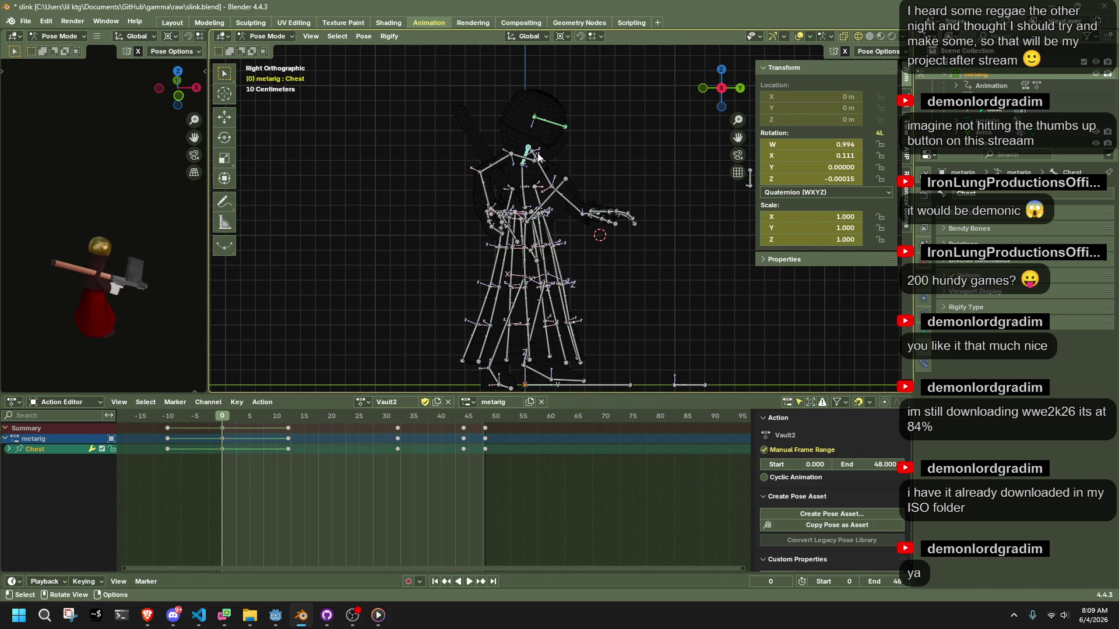
- Move the Chest bone to a new position at frame 0, retrying until it fits
key("g")
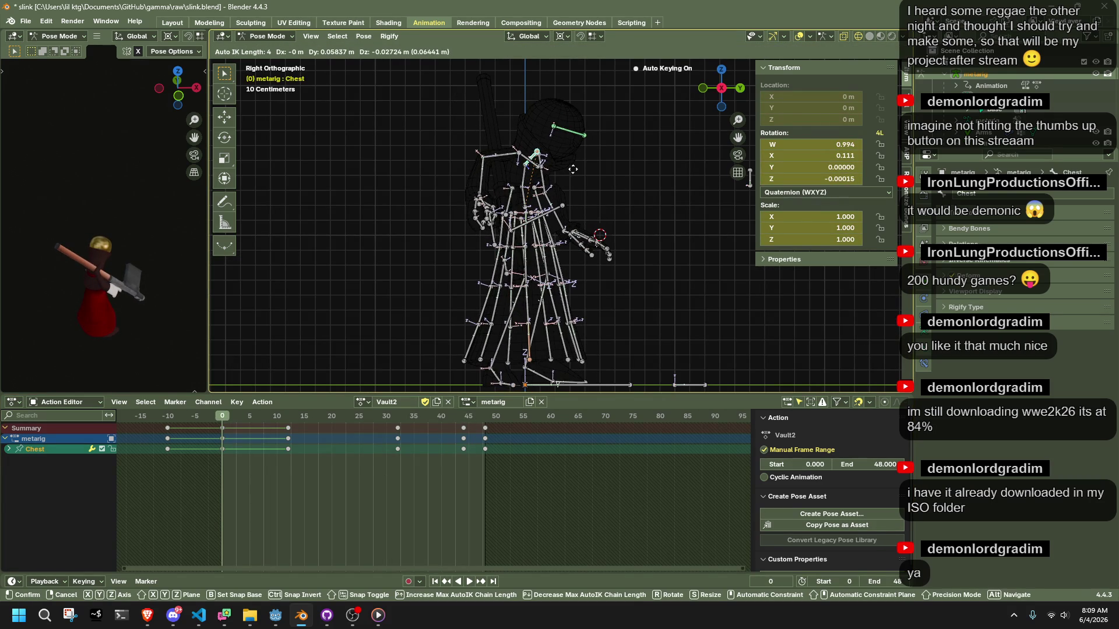
left_click(572, 169)
key("ctrl+z")
key("g")
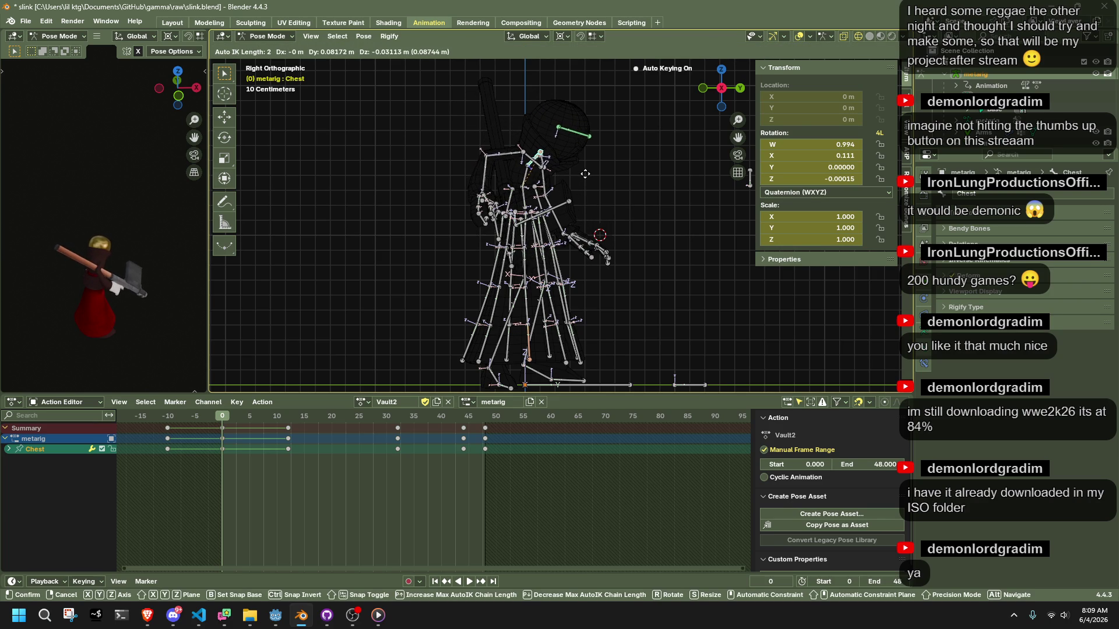
left_click(585, 174)
key("ctrl+z")
key("g")
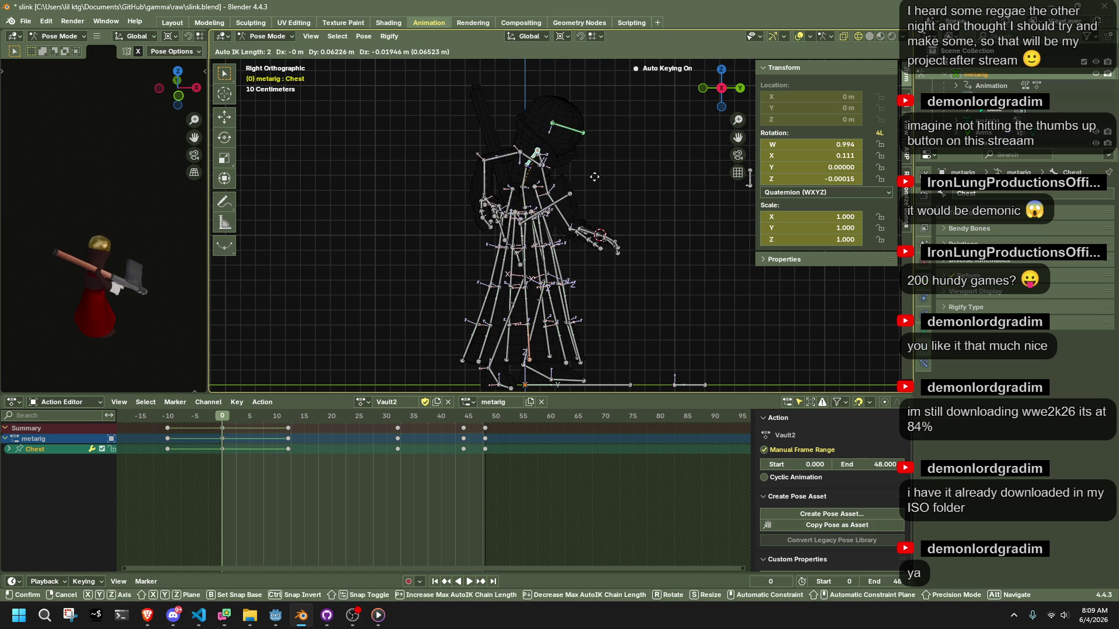
left_click(594, 176)
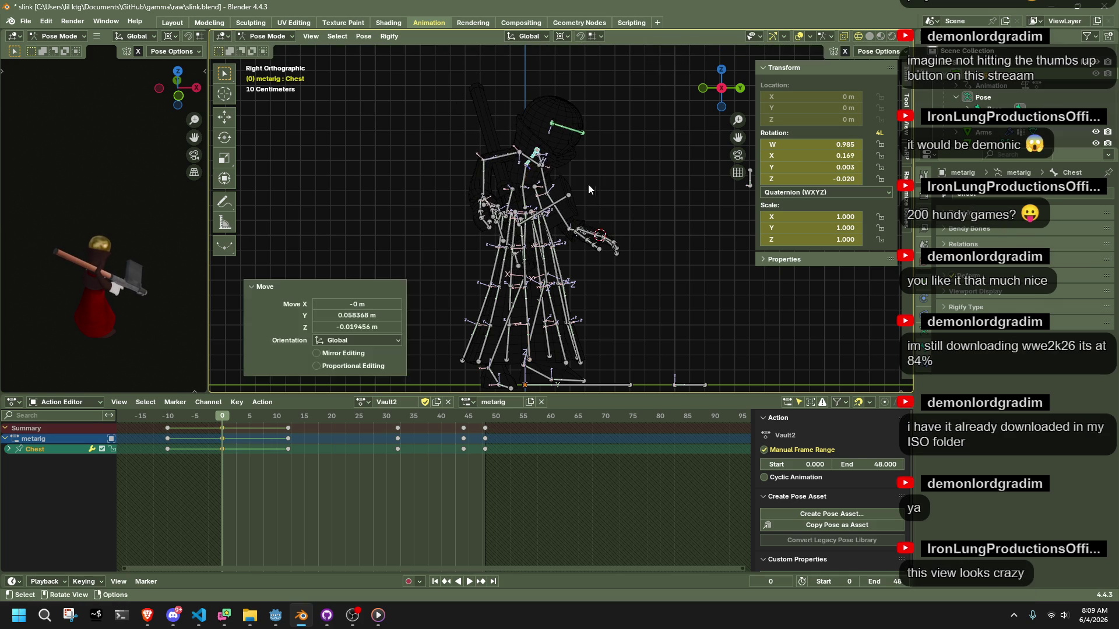
- Move the left forearm bone and play the action to check the pose
left_click(572, 223)
key("g")
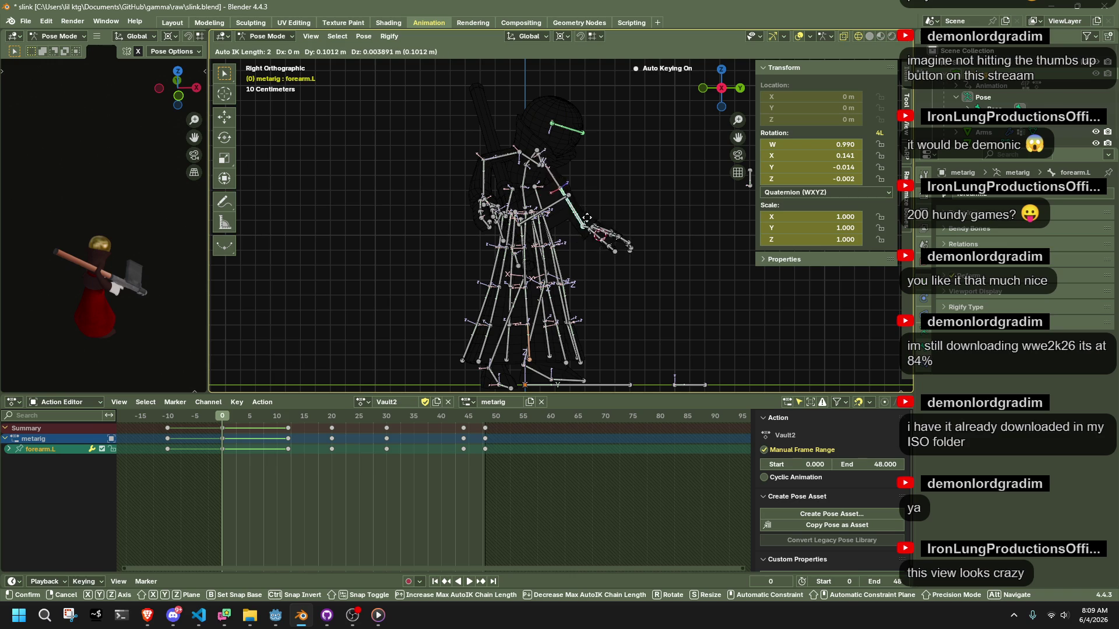
left_click(584, 212)
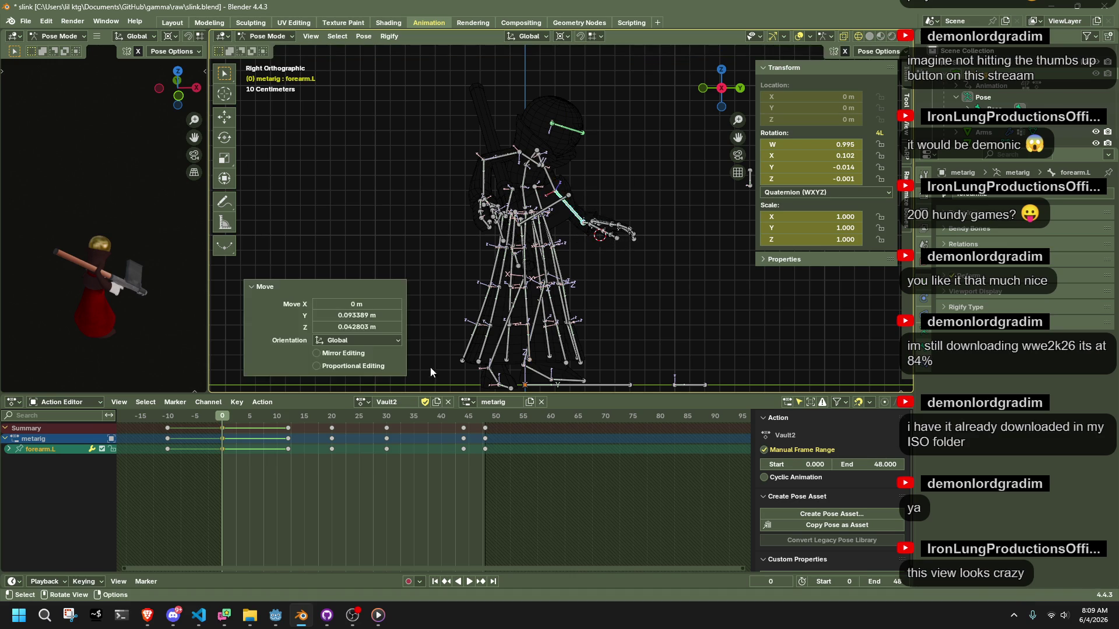
key("space")
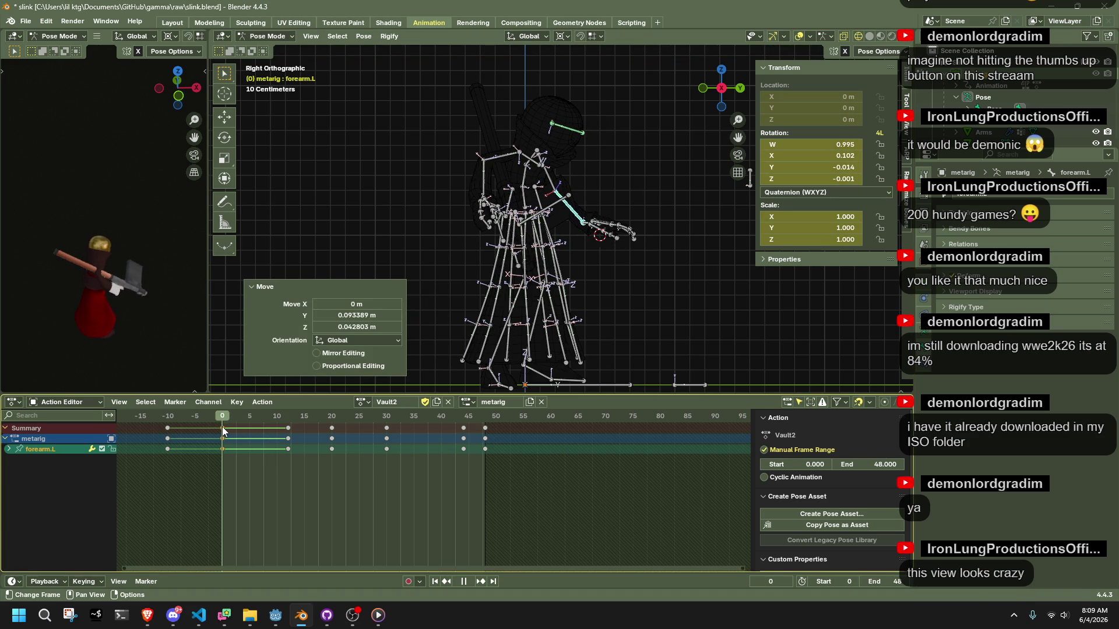
key("space")
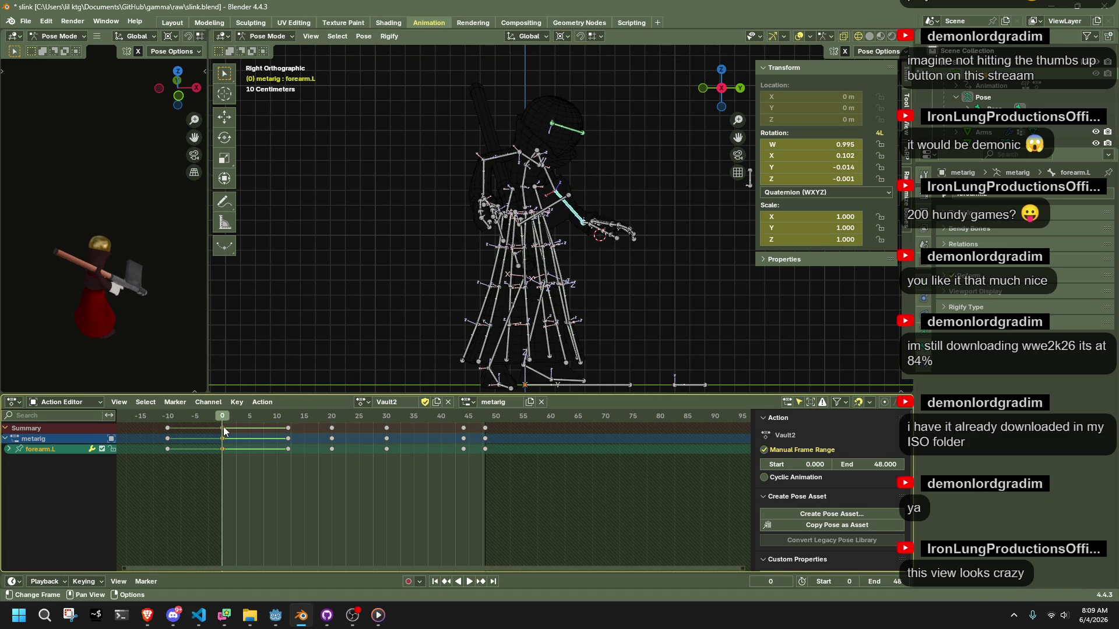
scroll(566, 362, "up", 5)
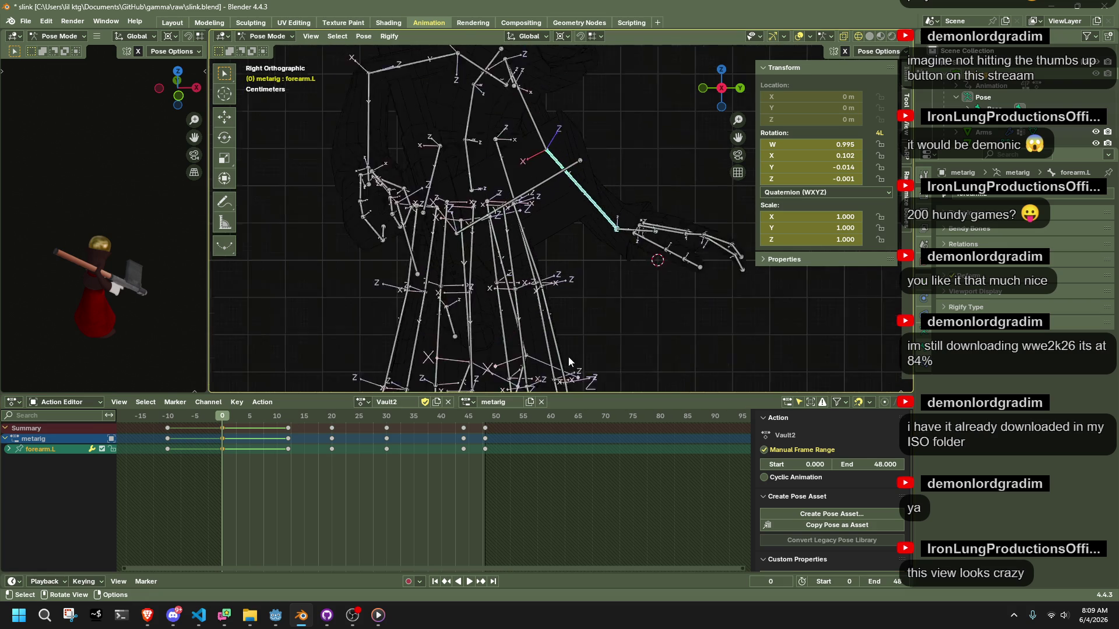
scroll(548, 302, "down", 3)
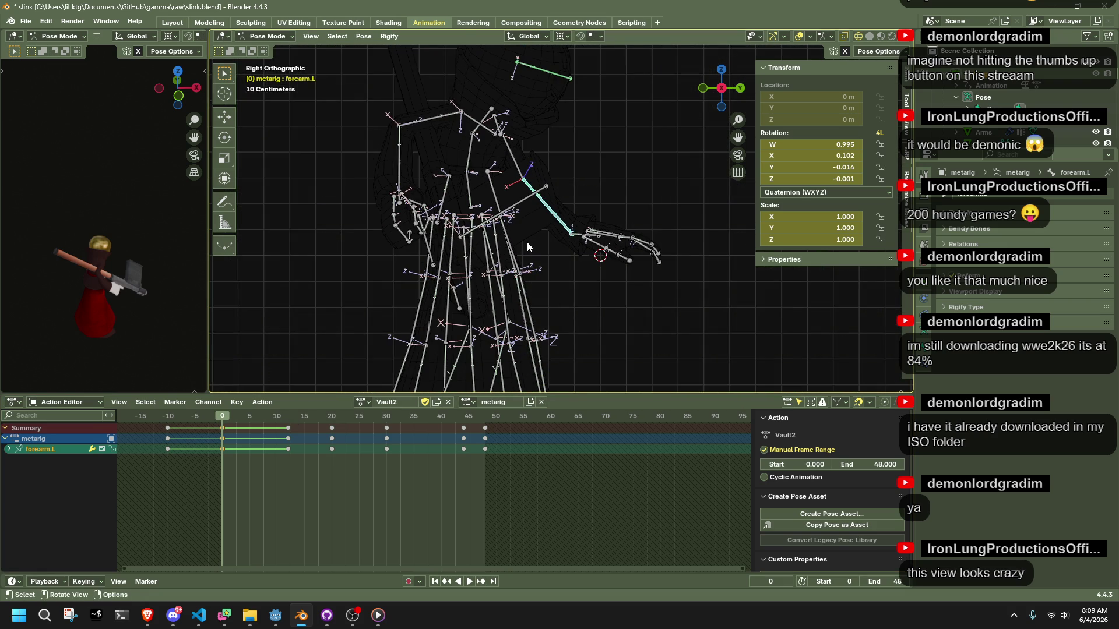
- Readjust the Chest and left forearm bone positions
left_click(488, 116)
key("g")
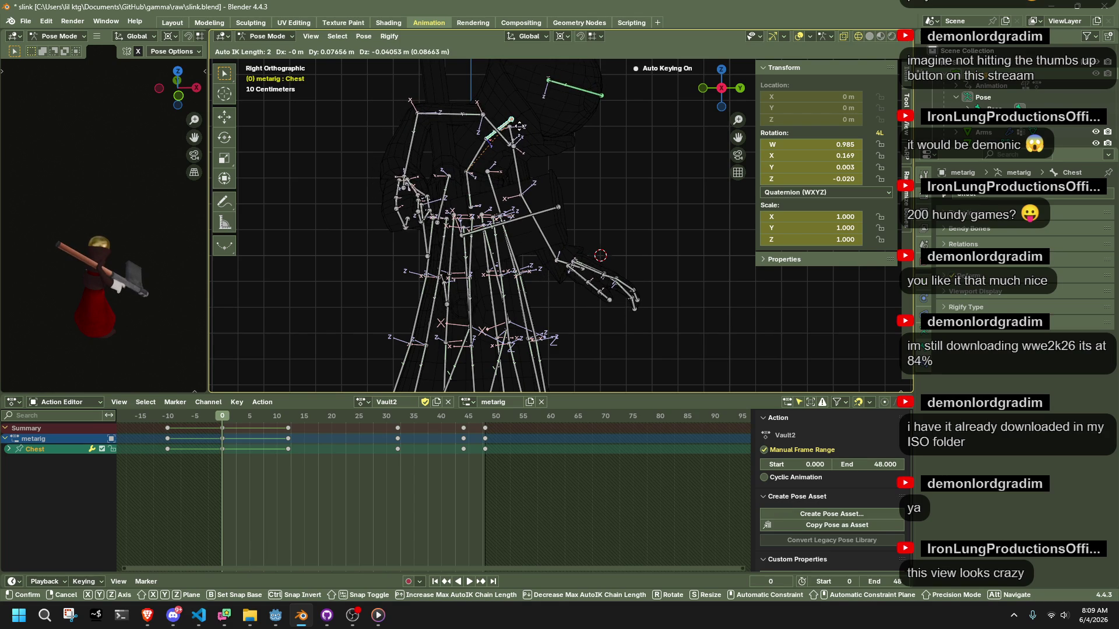
left_click(519, 132)
left_click(541, 233)
key("g")
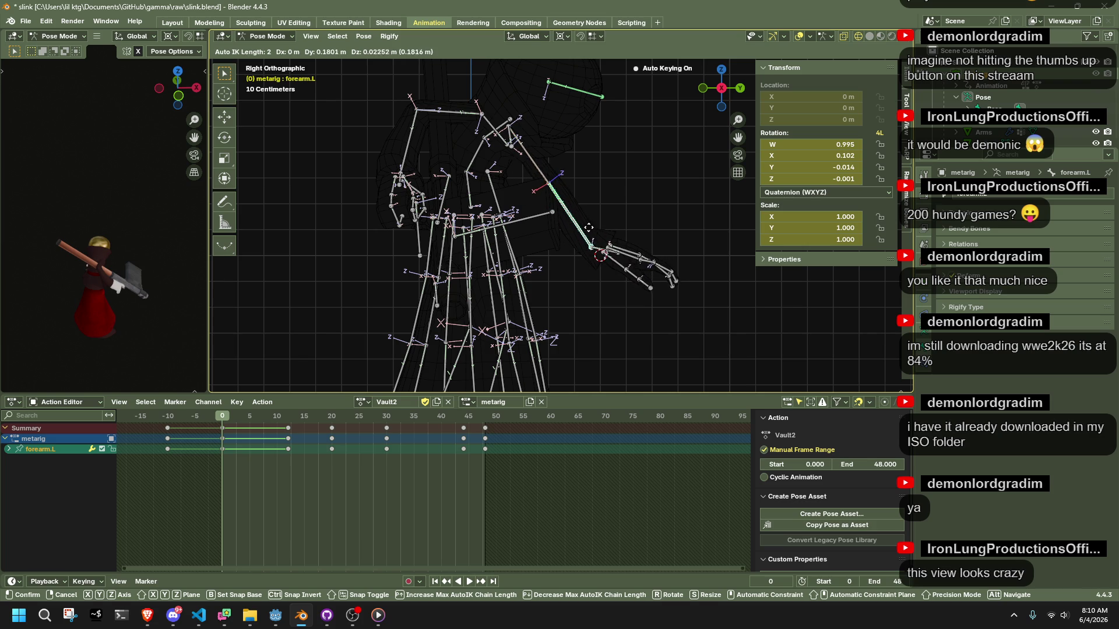
left_click(603, 254)
- Rotate the left hand bone 14.2° on Z, checking it from the back view
left_click(598, 254)
key("r")
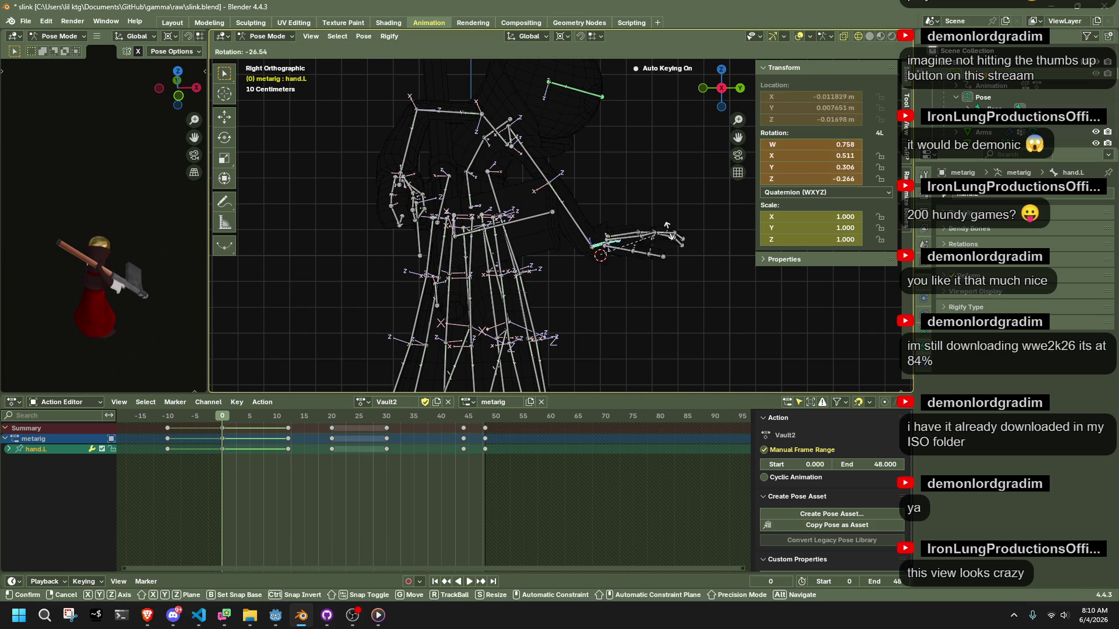
left_click(668, 236)
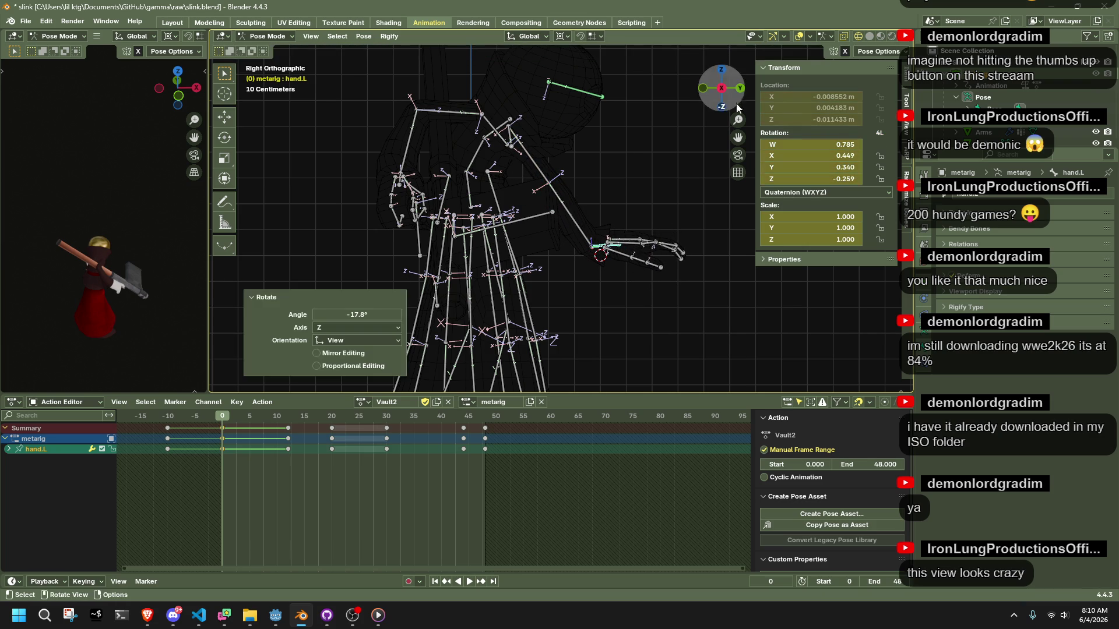
left_click(740, 88)
key("r")
left_click(641, 271)
- Play and scrub through the Vault2 action to preview it
mouse_move(642, 272)
middle_mouse_down()
mouse_move(758, 292)
mouse_move(687, 292)
middle_mouse_up()
key("space")
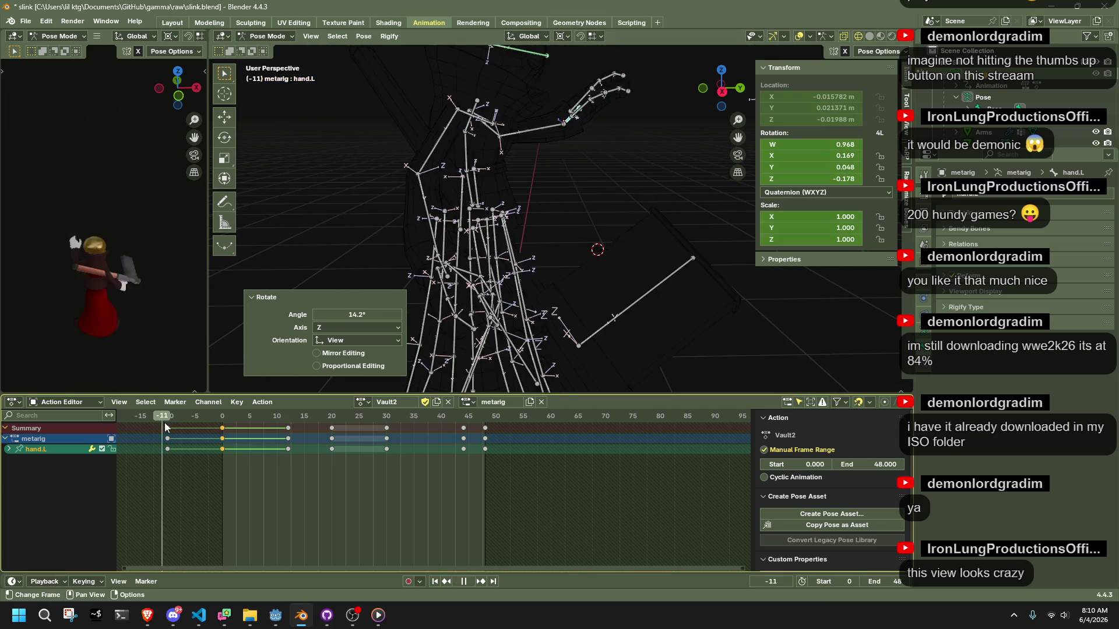
mouse_move(189, 428)
left_mouse_down()
mouse_move(237, 448)
mouse_move(322, 457)
mouse_move(287, 453)
left_mouse_up()
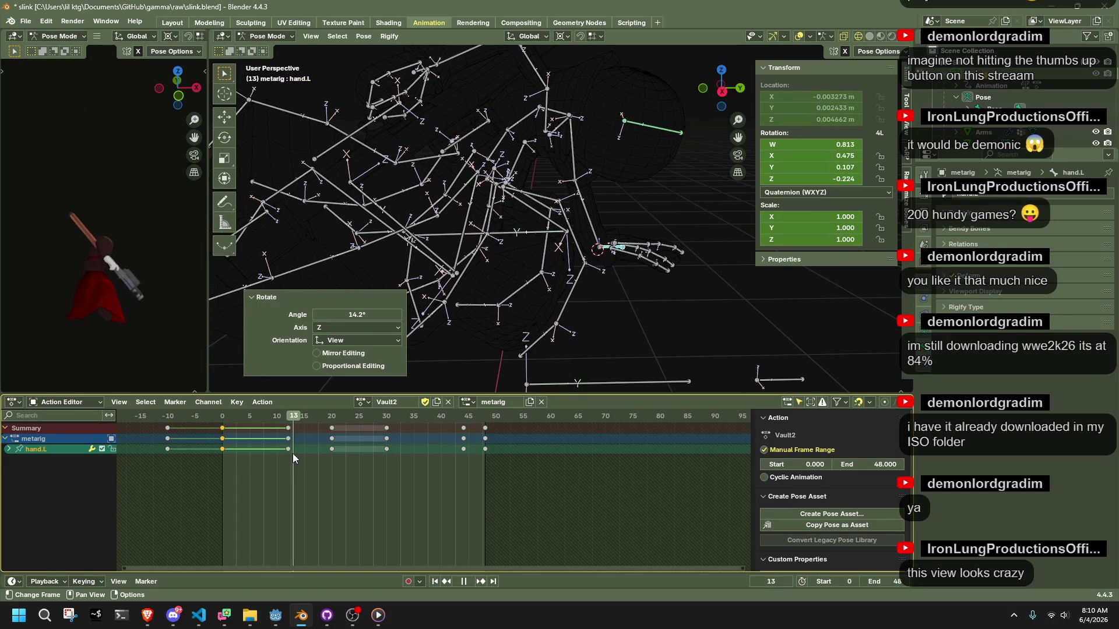
key("Escape")
scroll(508, 315, "down", 4)
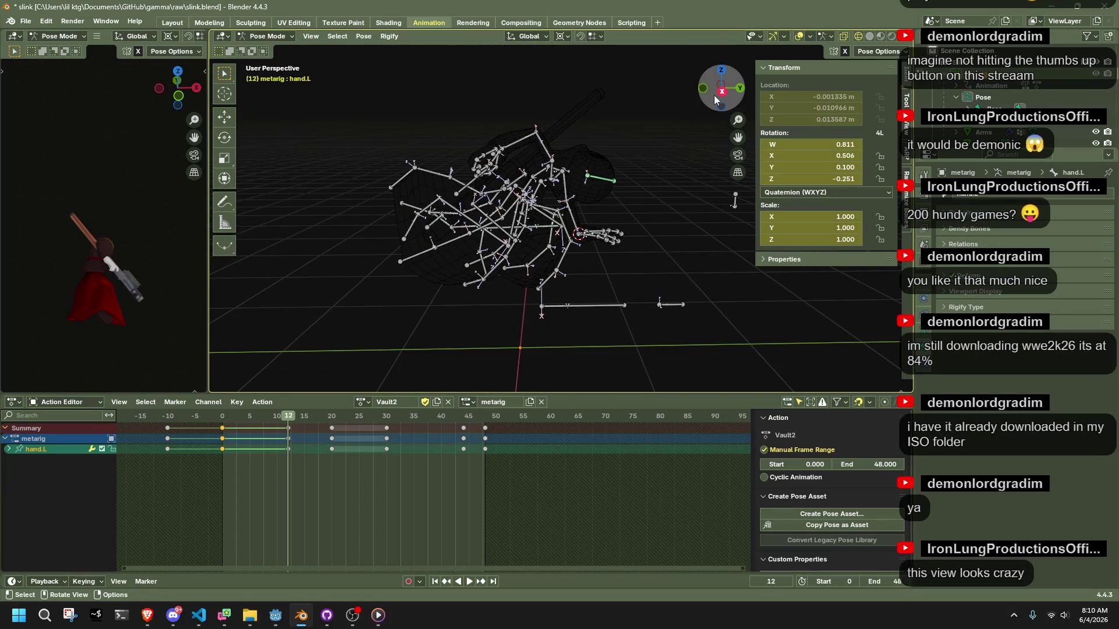
- From the Right view, scrub the action to frame 12 and stop there
left_click(722, 92)
left_click_drag(284, 424, 334, 421)
scroll(550, 207, "up", 3)
middle_click_drag(550, 207, 524, 211)
key("space")
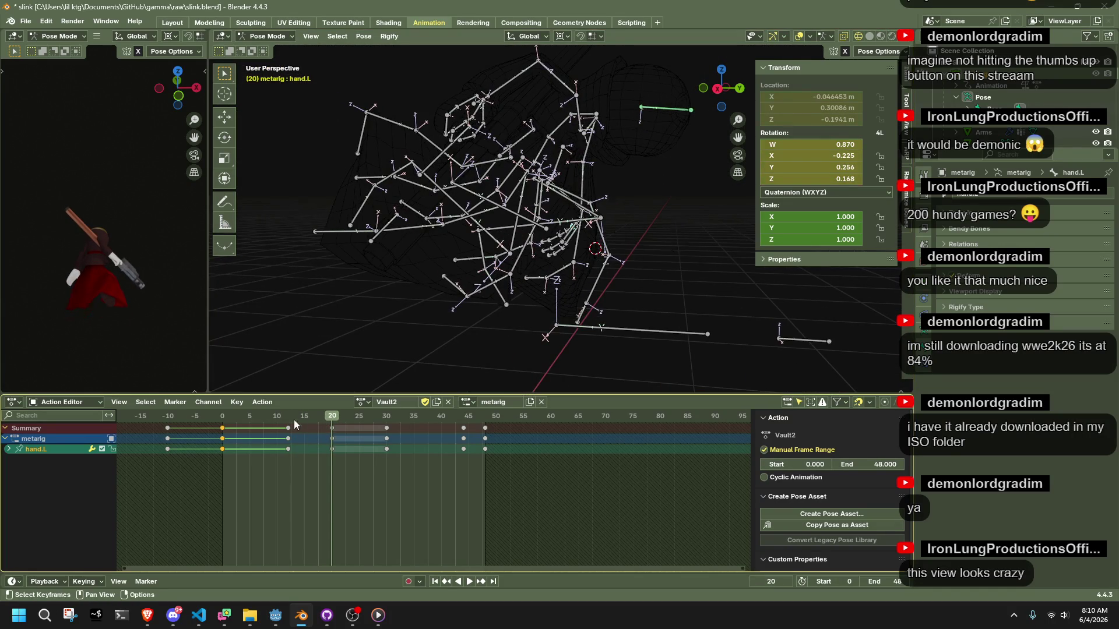
left_click(294, 422)
left_click_drag(294, 422, 288, 425)
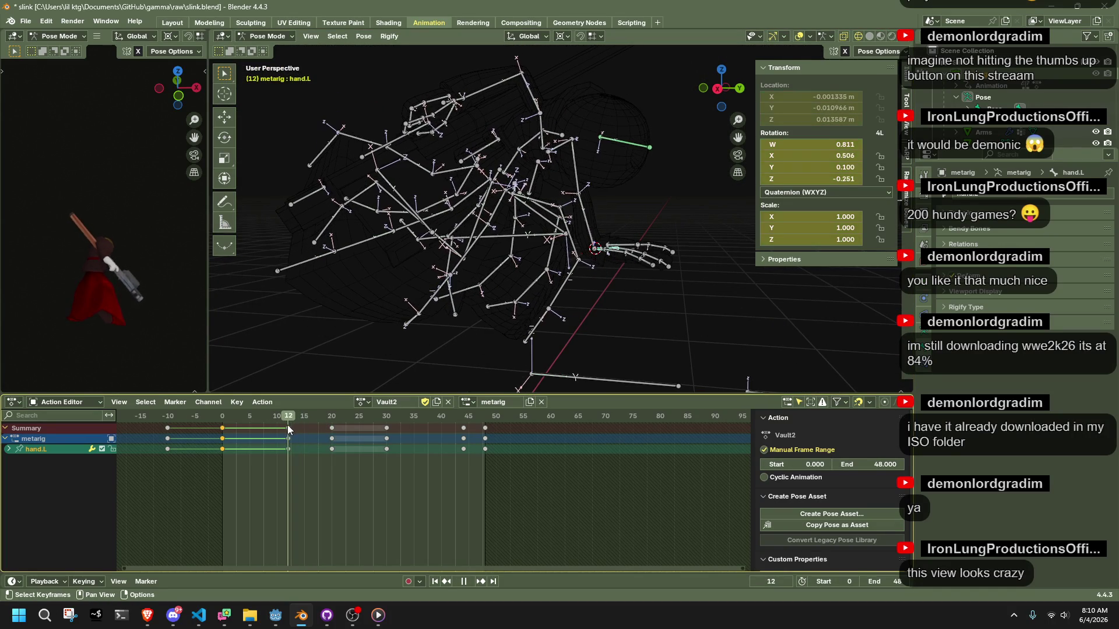
key("space")
- Select the Pelvis bone and switch to Right Orthographic view
left_click(717, 89)
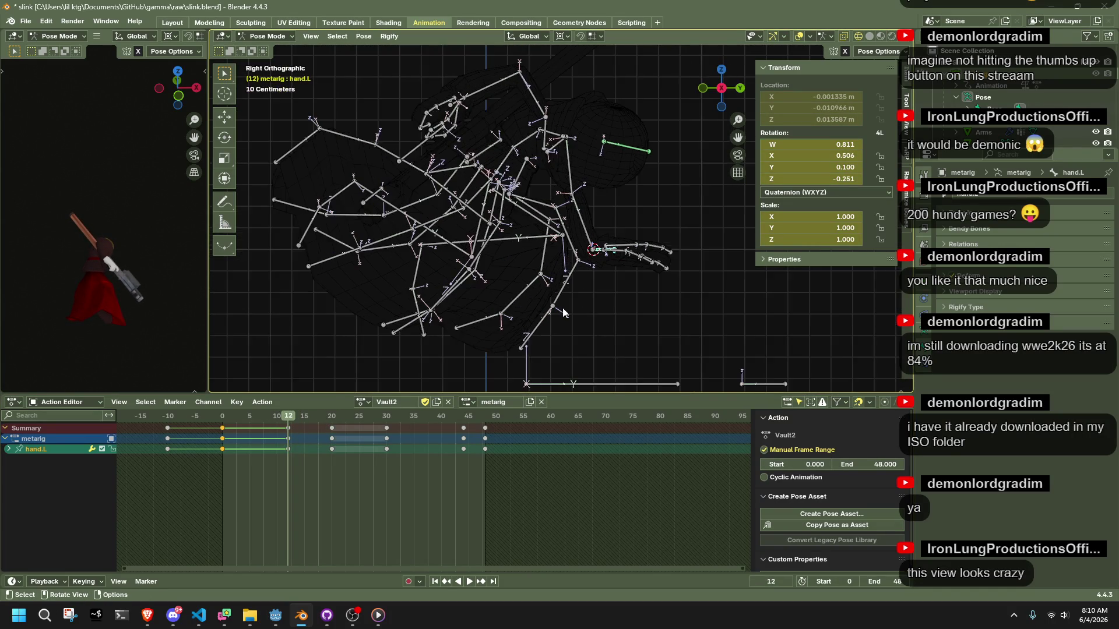
middle_click_drag(513, 213, 417, 236)
left_click(593, 376)
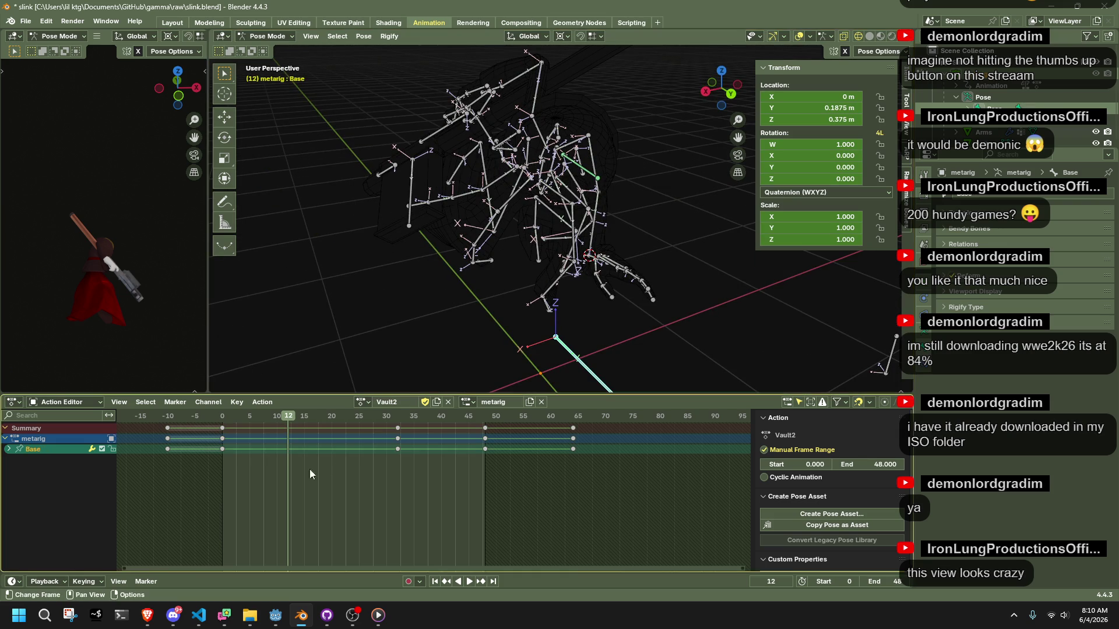
middle_click_drag(443, 351, 496, 175)
left_click(499, 171)
left_click(722, 88)
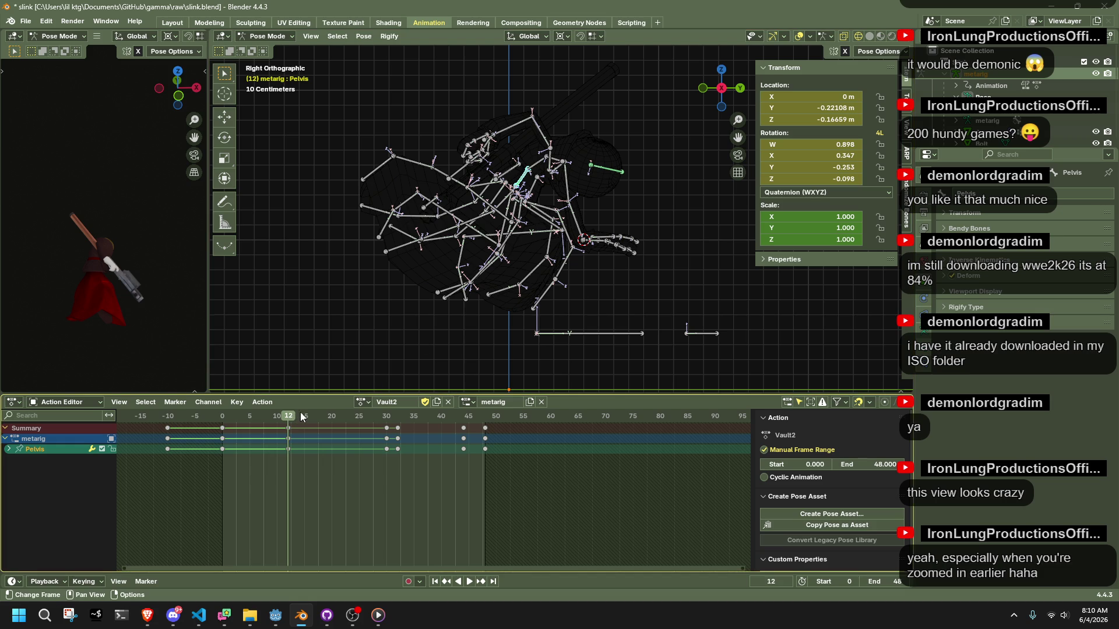
- Stop at frame 19 and insert keyframes for the Pelvis bone
key("space")
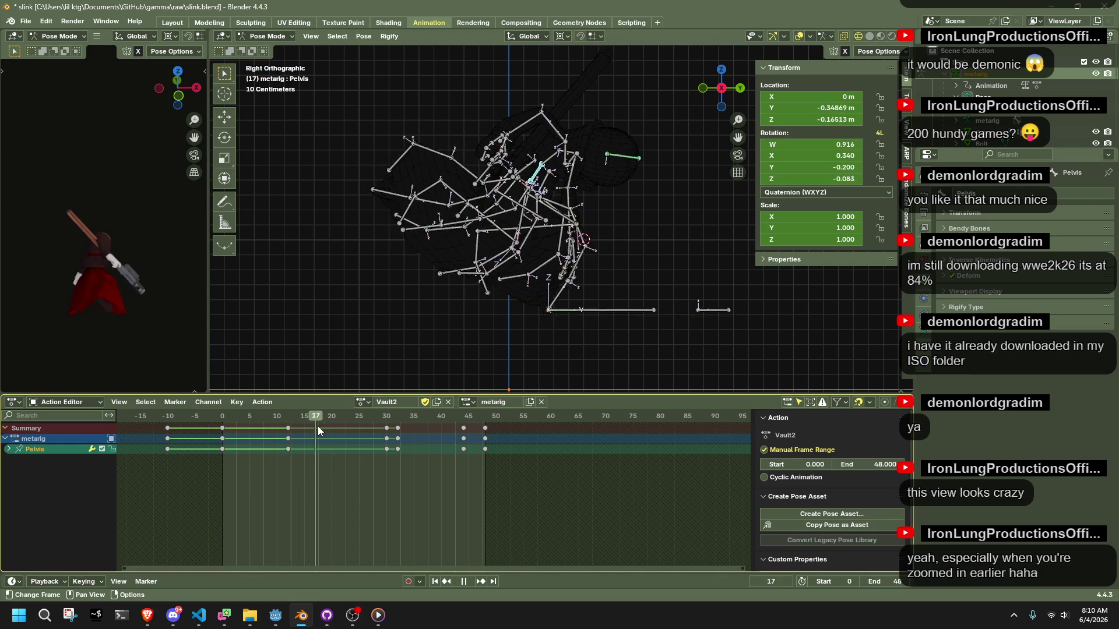
mouse_move(333, 431)
left_mouse_down()
mouse_move(285, 431)
mouse_move(328, 439)
left_mouse_up()
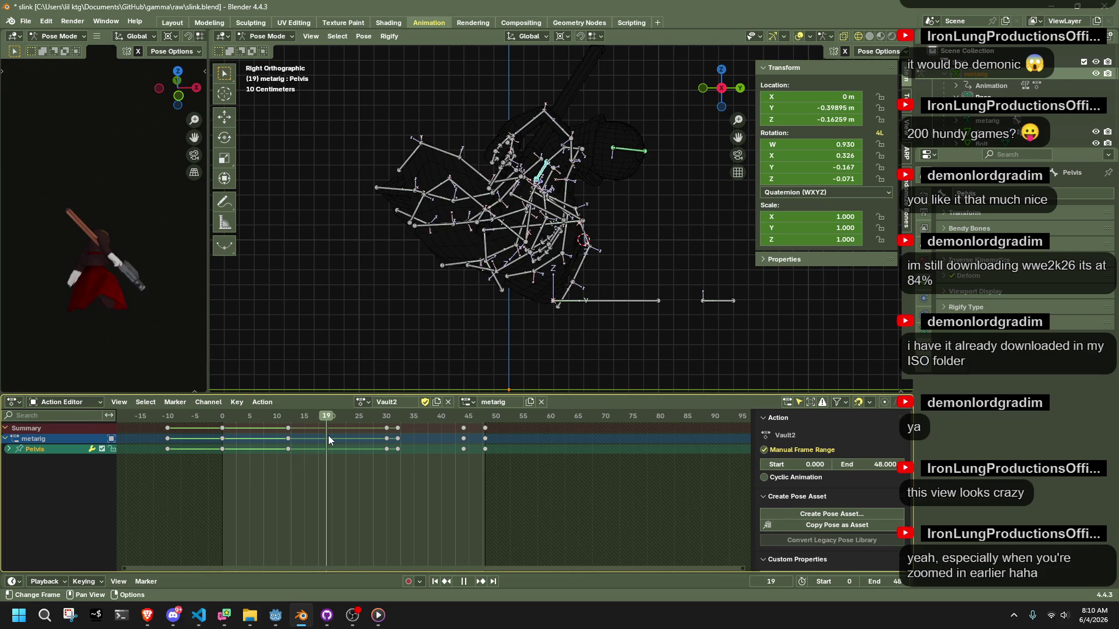
key("space")
key("i")
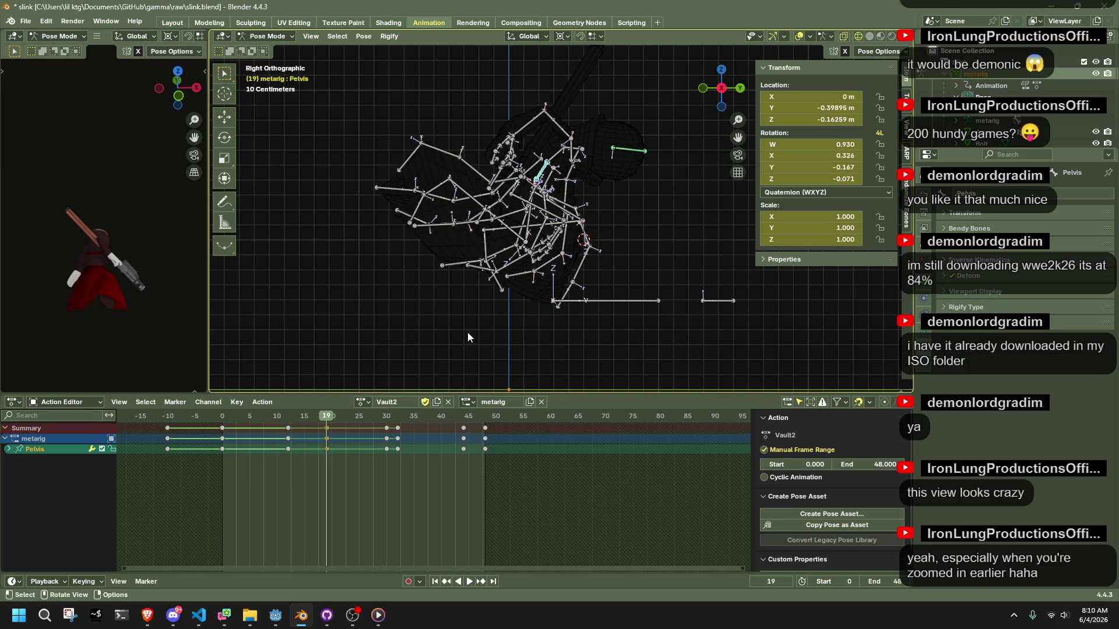
key("g")
left_click(483, 335)
key("ctrl+z")
left_click(877, 51)
left_click(390, 414)
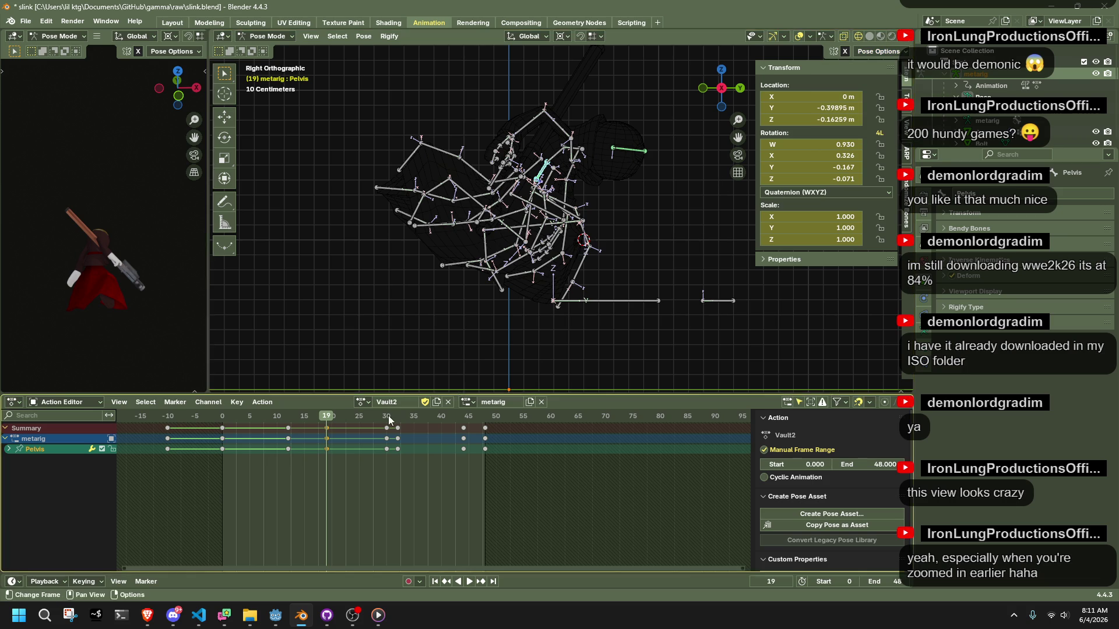
- Set the Pelvis Location Y to -0.39895 m at frame 19 and replay
key("space")
mouse_move(386, 417)
left_mouse_down()
mouse_move(326, 431)
mouse_move(383, 436)
mouse_move(332, 449)
mouse_move(385, 453)
left_mouse_up()
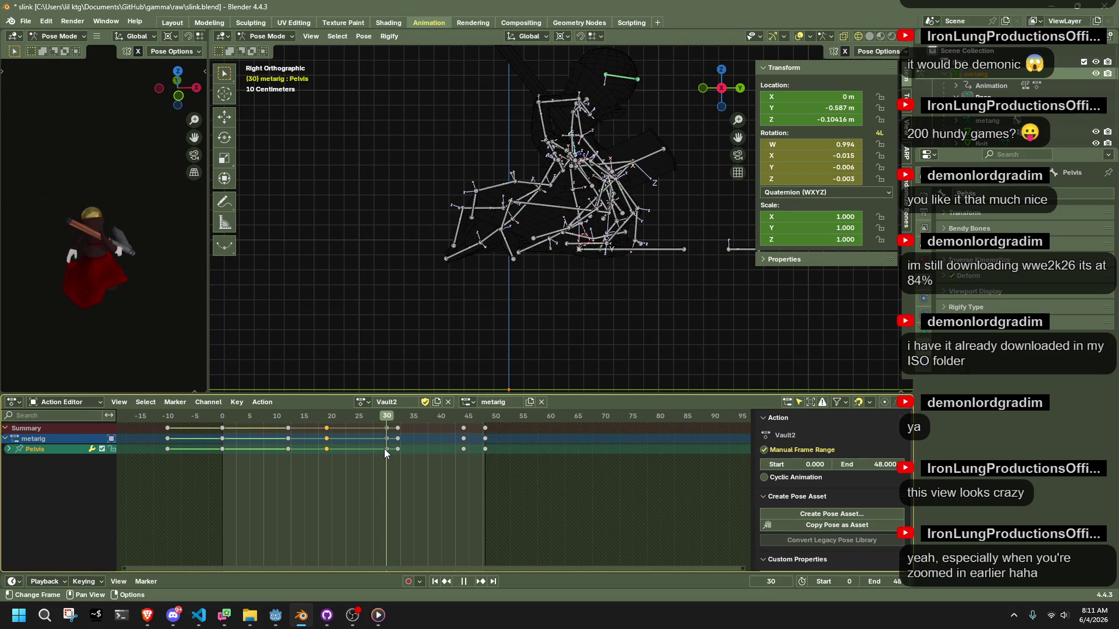
left_click_drag(384, 449, 327, 457)
left_click(840, 109)
type("-0.")
key("Return")
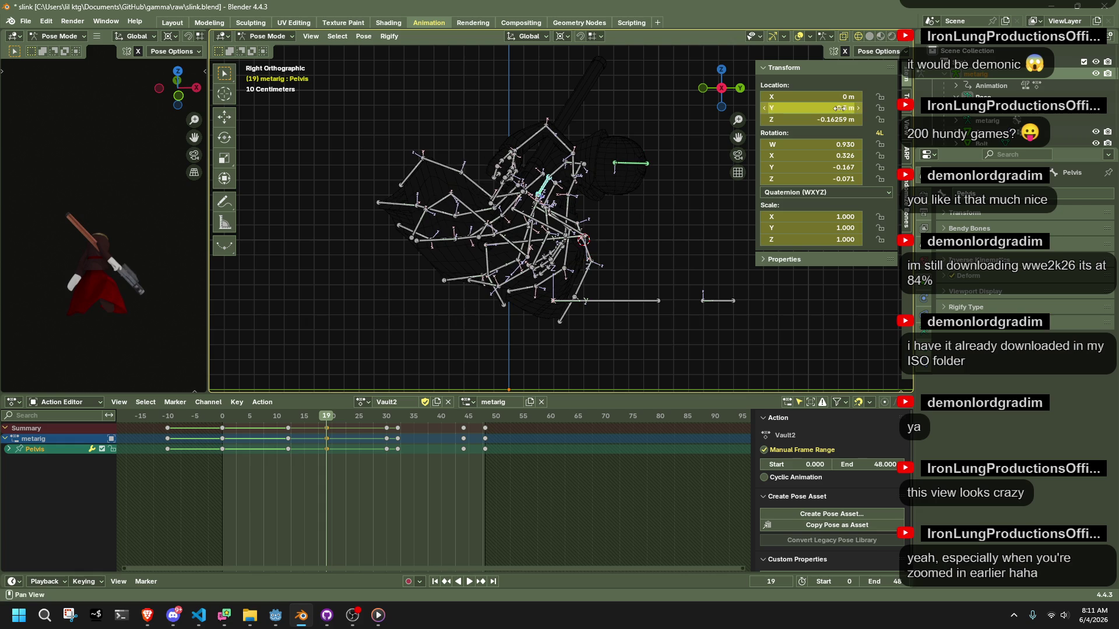
left_click_drag(840, 109, 842, 108)
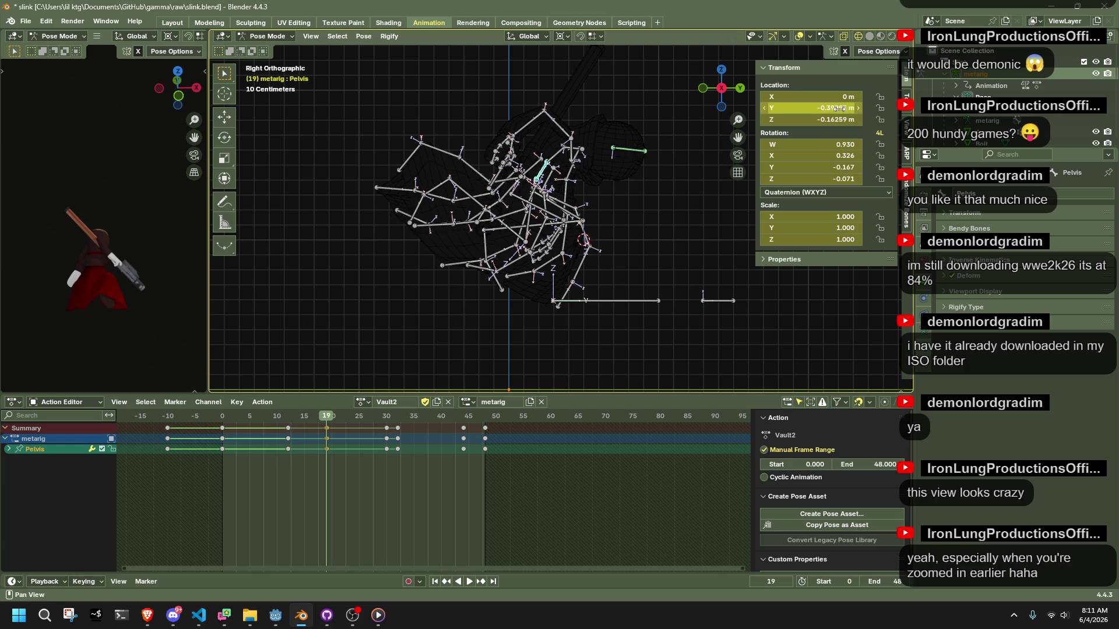
key("space")
mouse_move(385, 421)
left_mouse_down()
mouse_move(329, 438)
mouse_move(414, 431)
mouse_move(383, 441)
left_mouse_up()
- Delete the Pelvis keyframes at frame 32 and play the action back to frame 44
left_click(397, 429)
key("Delete")
key("space")
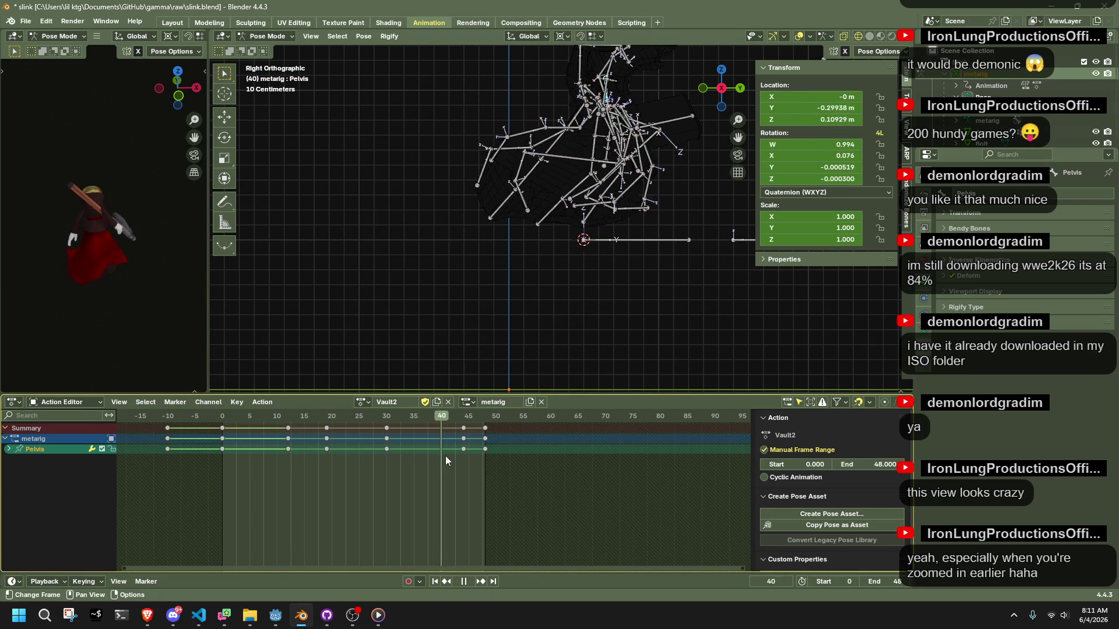
key("space")
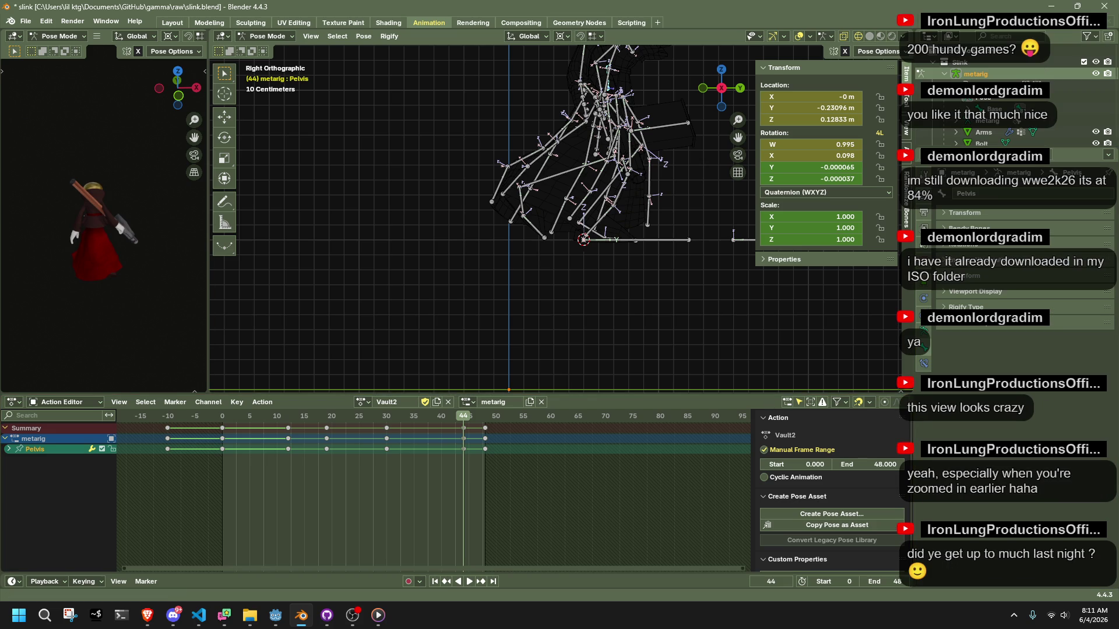
key("alt+Tab")
key("alt+Tab")
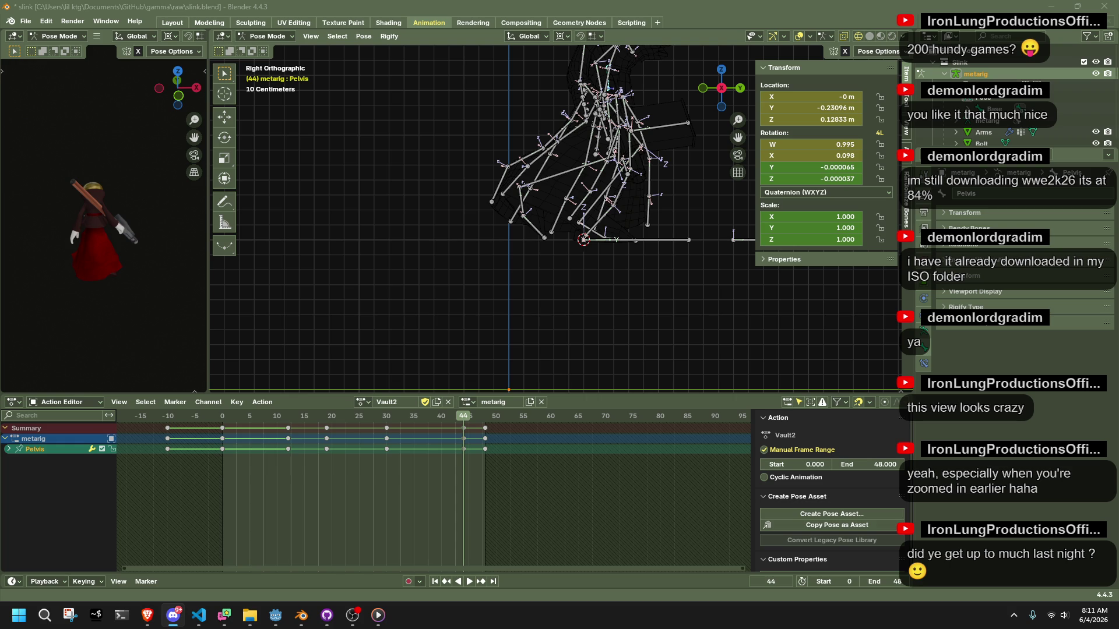
key("alt+Tab")
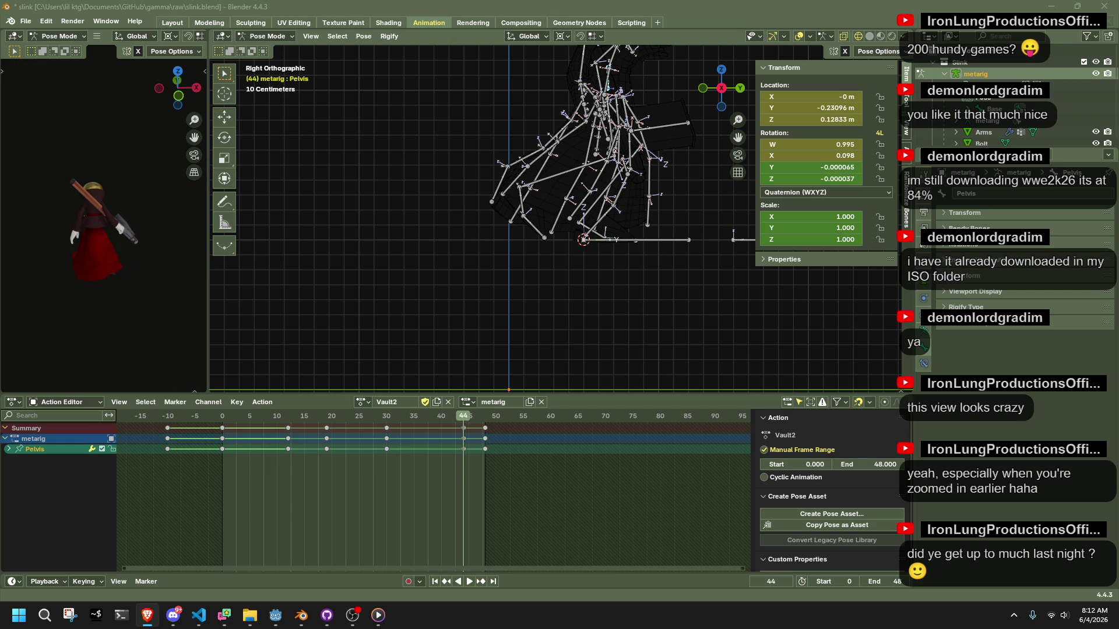
key("space")
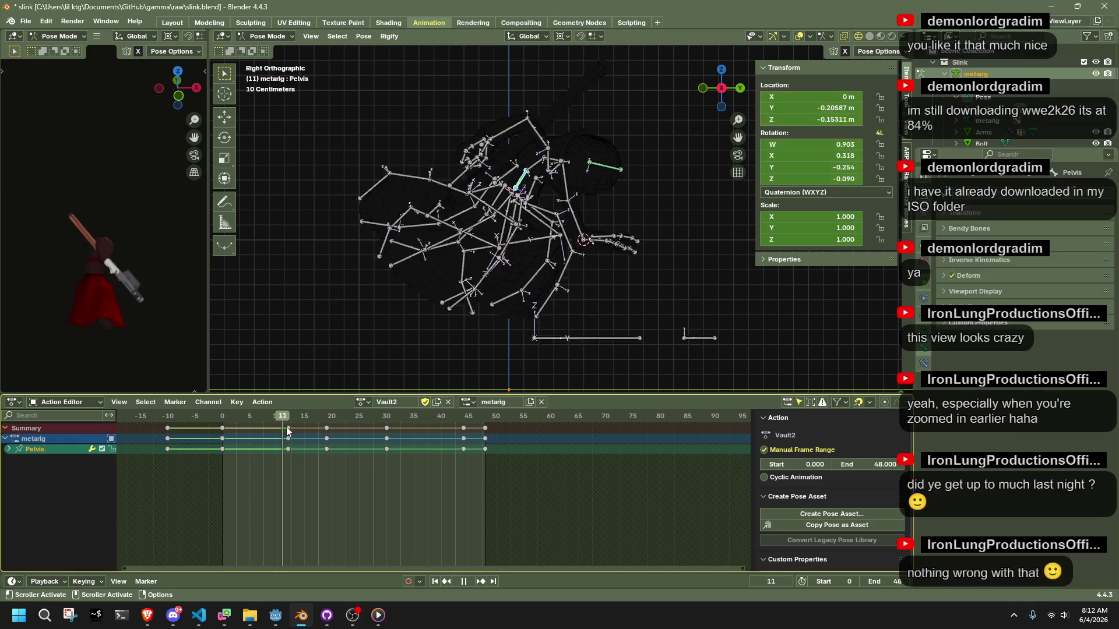
- At frame 19, move the Pelvis along global Y with auto keying
key("space")
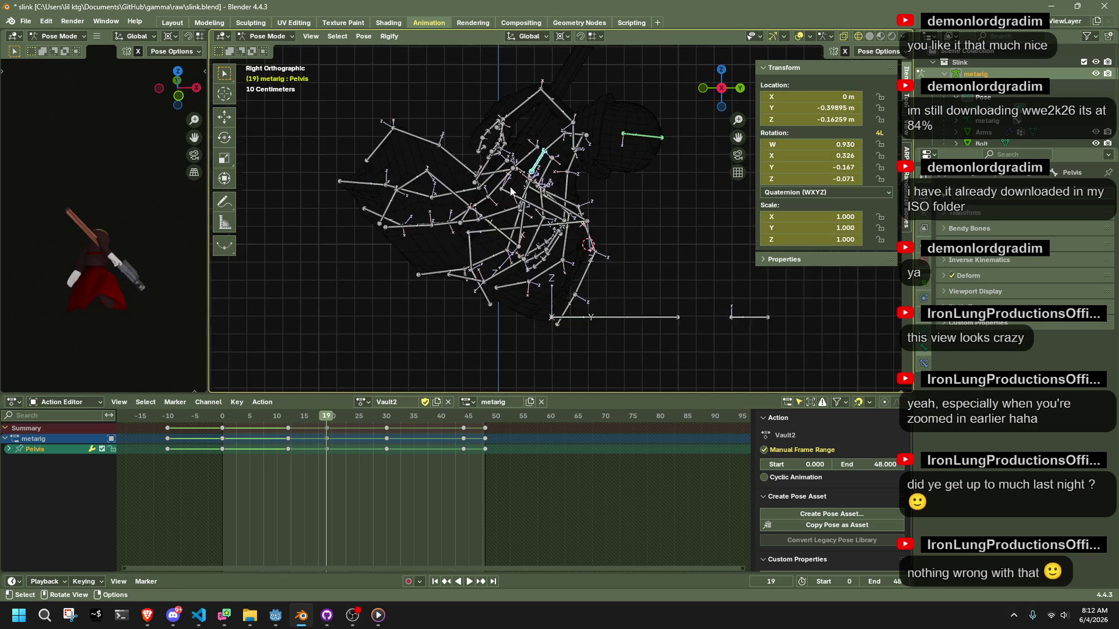
scroll(511, 191, "up", 2)
key("g")
key("y")
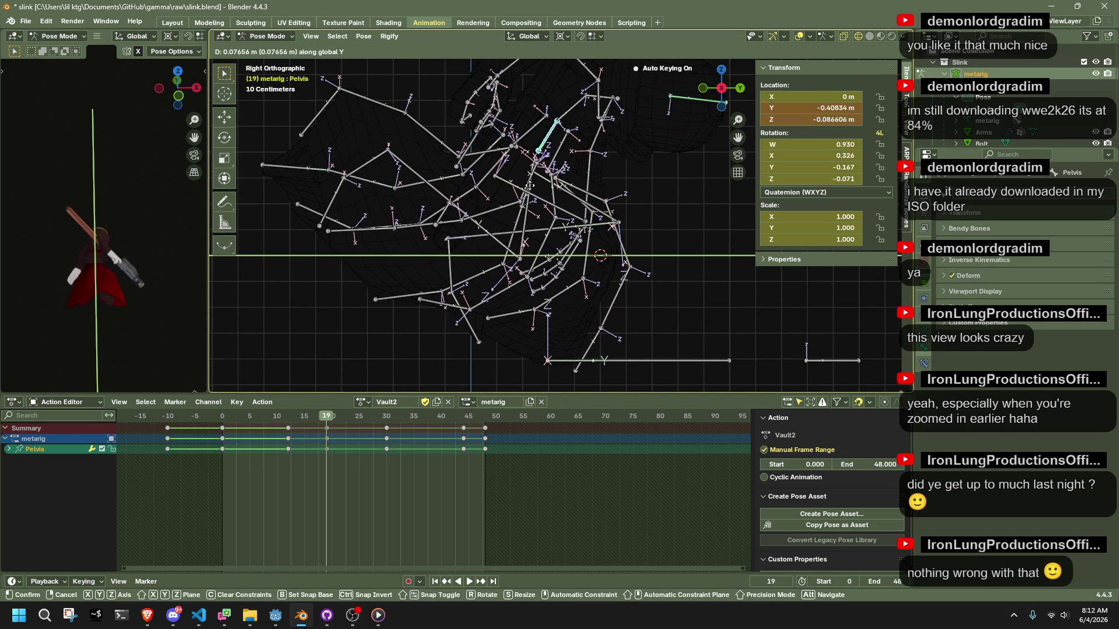
left_click(523, 185)
- Replay and scrub the vault from frame 0 to review the Pelvis move
key("space")
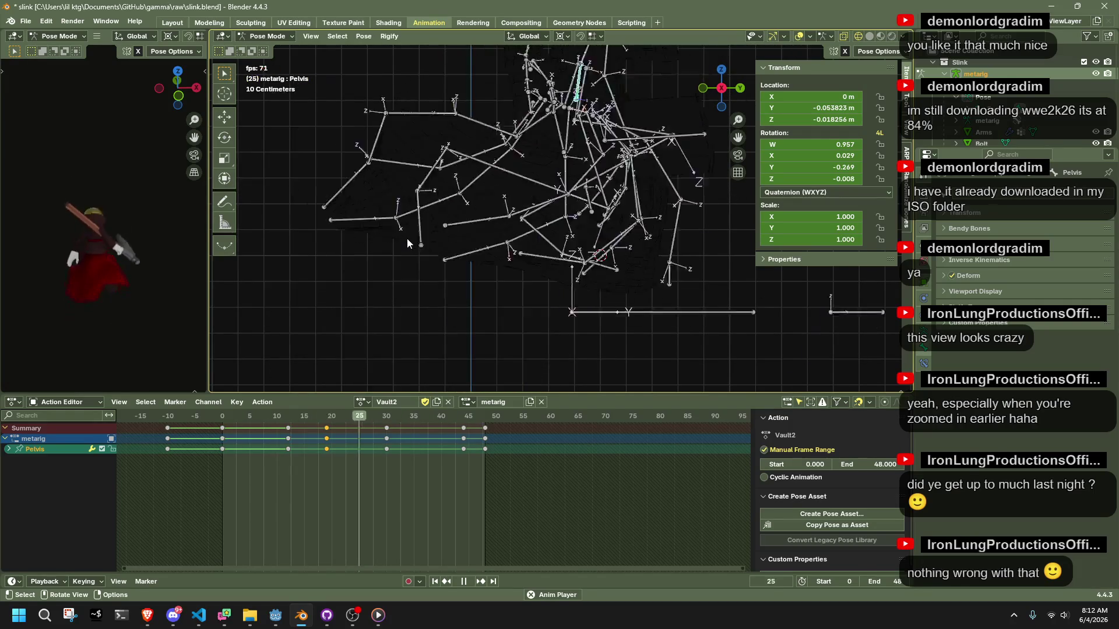
left_click(213, 421)
left_click_drag(214, 422, 383, 457)
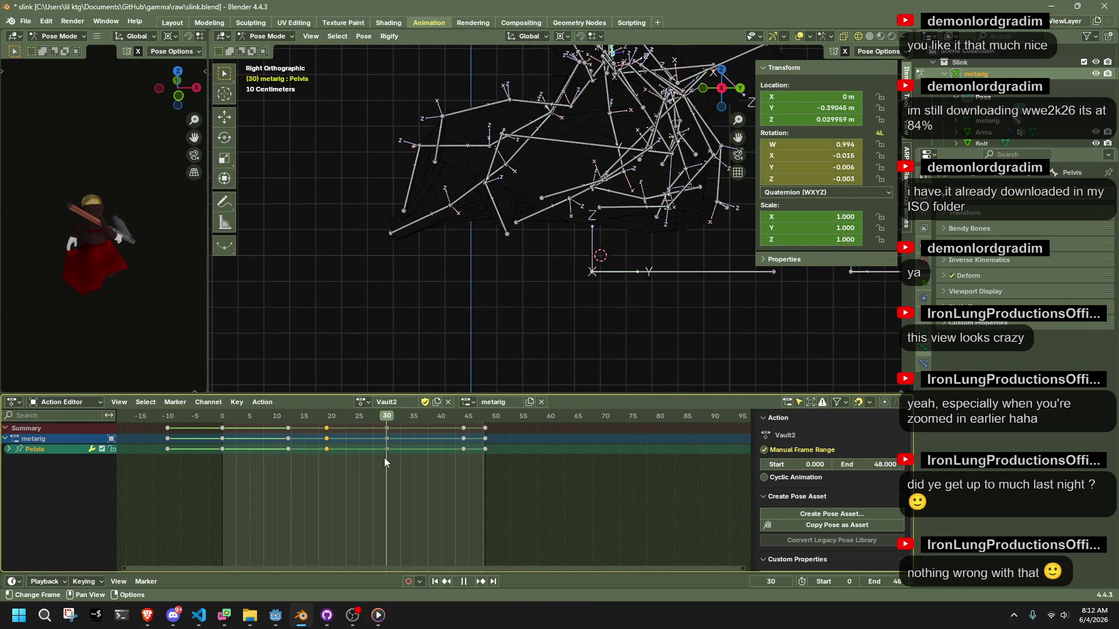
mouse_move(571, 243)
middle_mouse_down()
mouse_move(459, 222)
mouse_move(380, 223)
mouse_move(323, 244)
mouse_move(422, 236)
mouse_move(676, 248)
middle_mouse_up()
left_click(224, 422)
key("space")
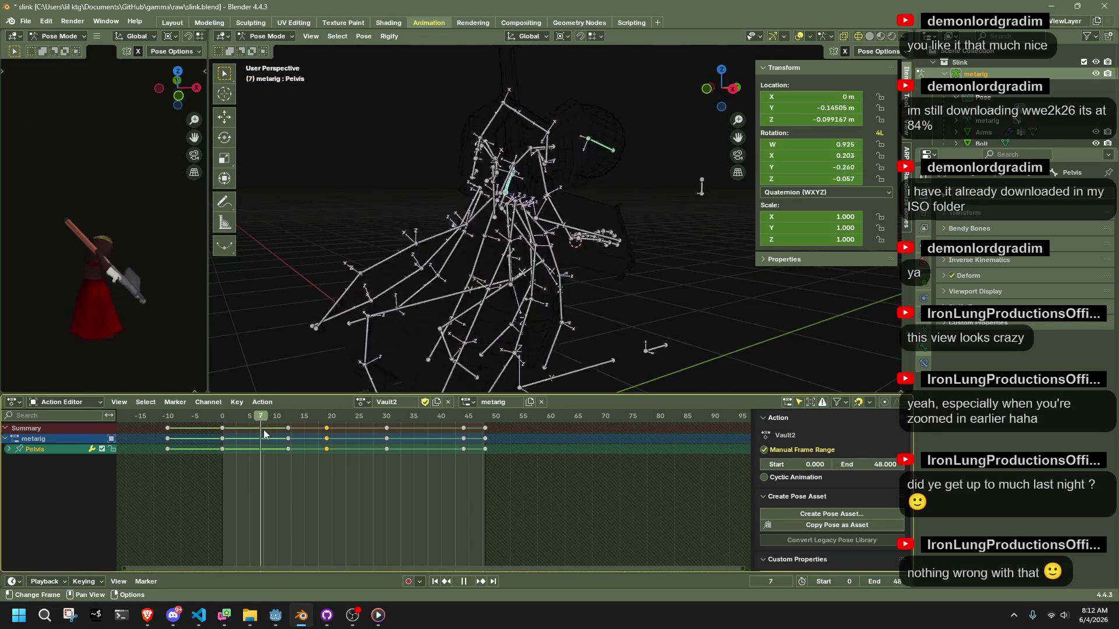
left_click_drag(228, 417, 292, 422)
key("space")
mouse_move(478, 303)
middle_mouse_down()
mouse_move(573, 244)
mouse_move(630, 242)
mouse_move(590, 228)
mouse_move(572, 236)
middle_mouse_up()
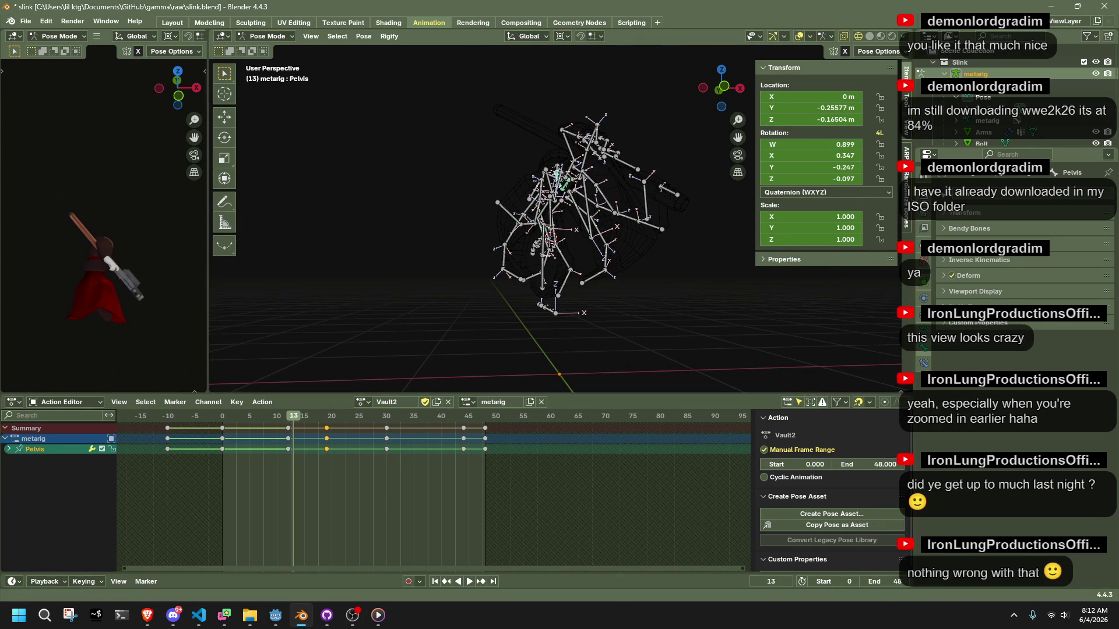
key("alt+Tab")
left_click(302, 615)
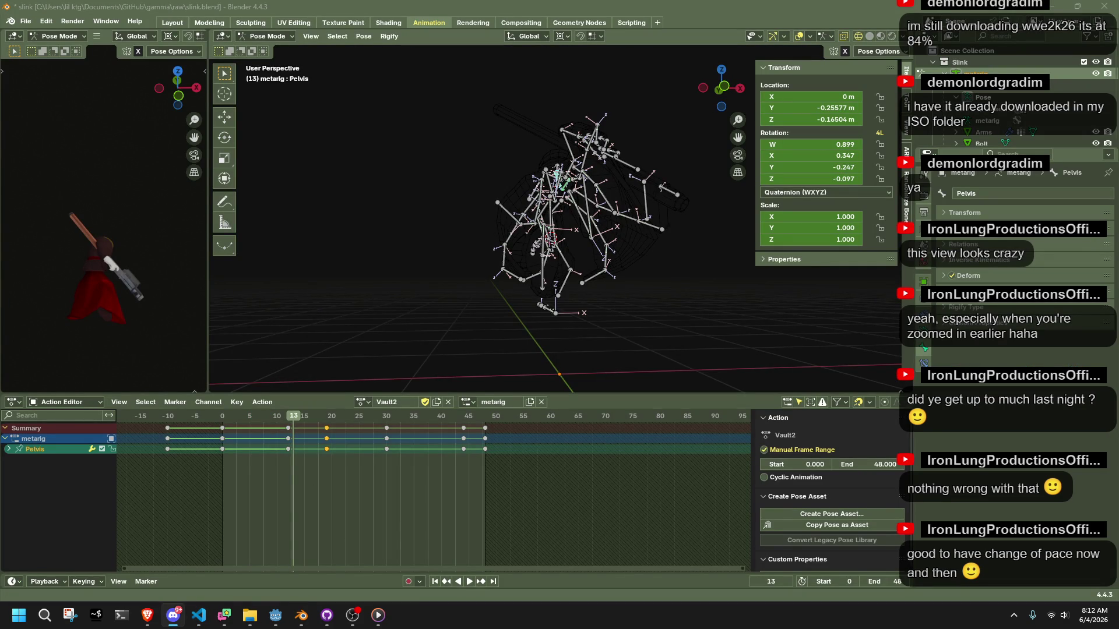
key("alt+Tab")
key("alt+Tab")
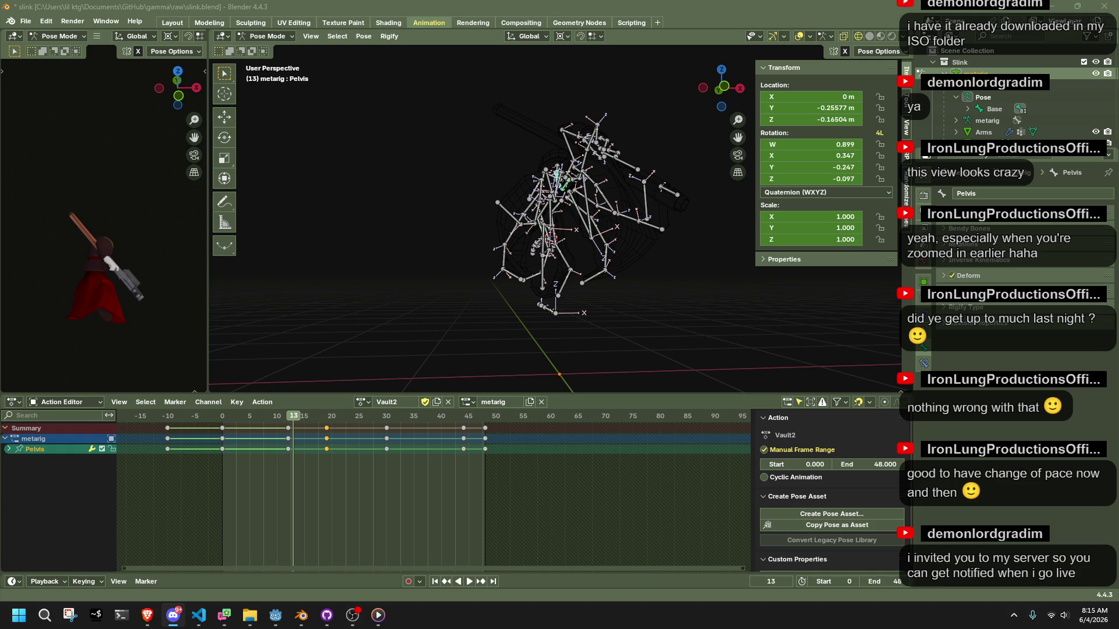
key("alt+Tab")
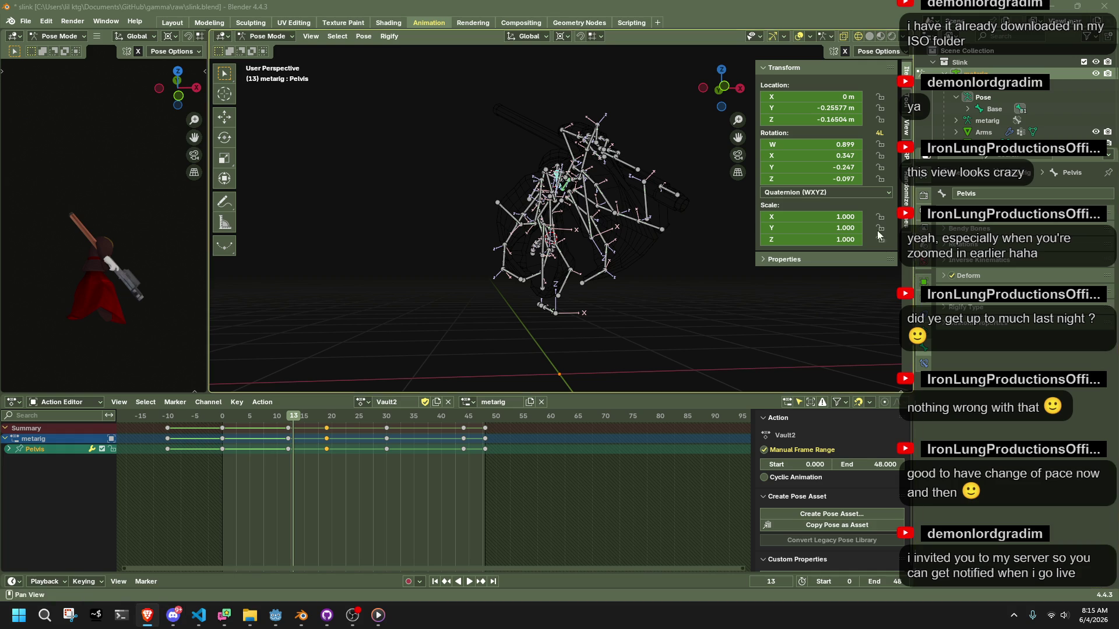
key("space")
mouse_move(219, 437)
left_mouse_down()
mouse_move(234, 424)
mouse_move(300, 440)
mouse_move(222, 453)
left_mouse_up()
key("space")
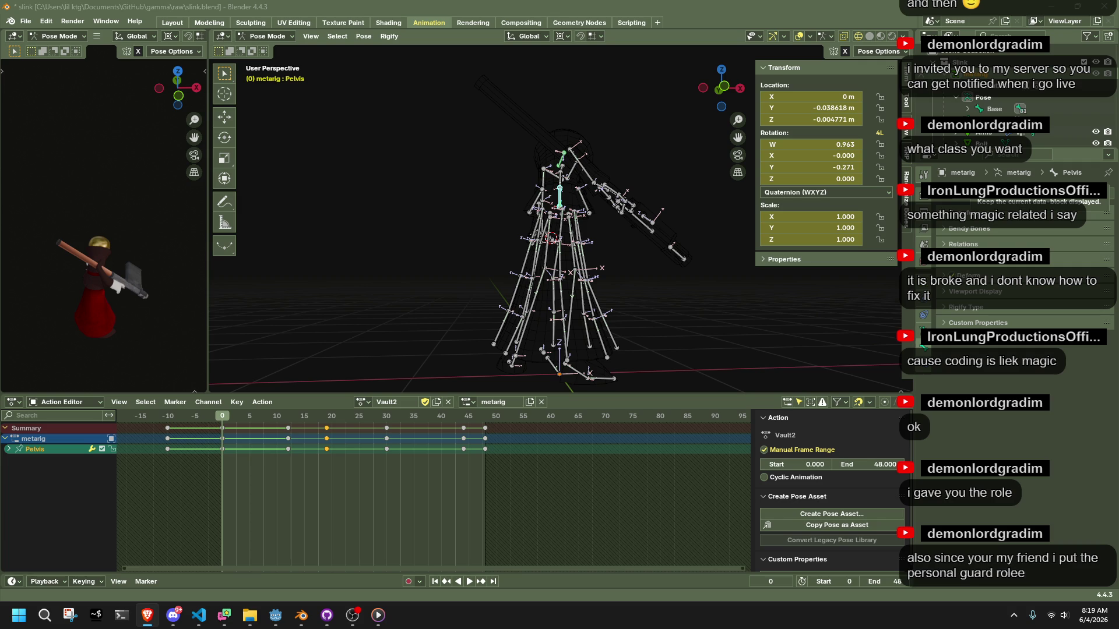
key("alt+Tab")
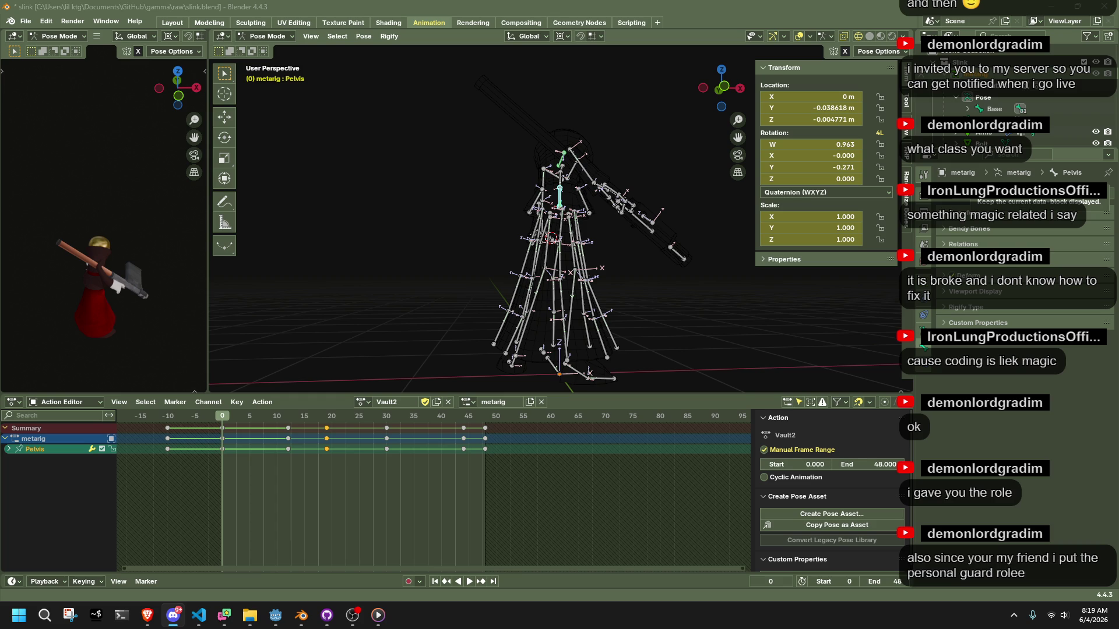
- Play and scrub the Vault2 action while orbiting, then select the arm and hand bones
left_click(436, 278)
mouse_move(435, 279)
middle_mouse_down()
mouse_move(494, 313)
mouse_move(655, 330)
mouse_move(582, 338)
middle_mouse_up()
key("space")
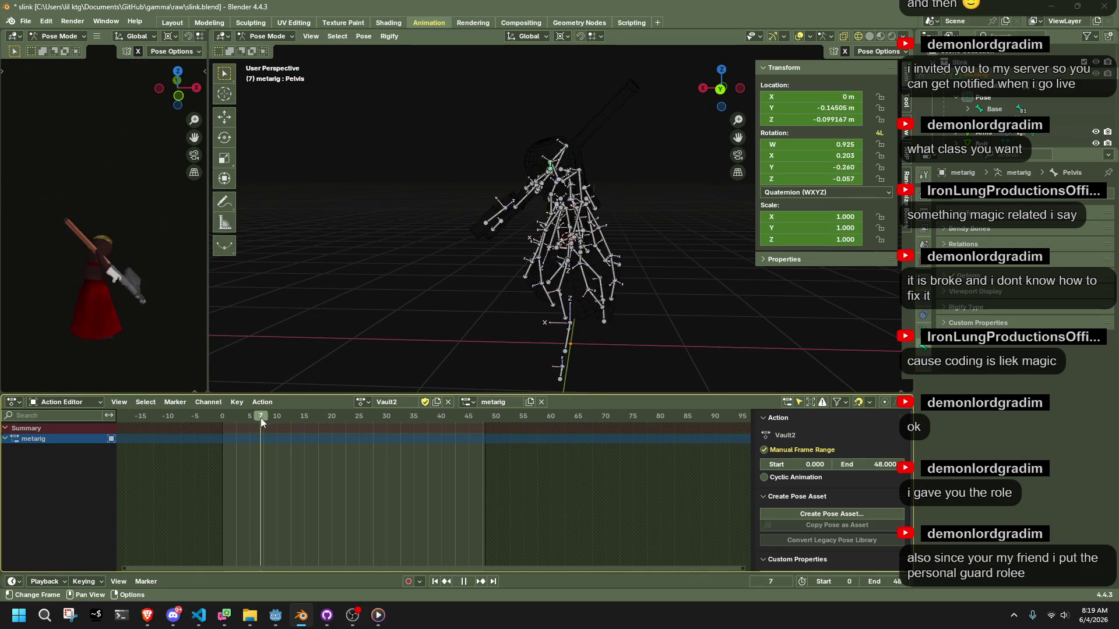
mouse_move(311, 435)
left_mouse_down()
mouse_move(221, 442)
mouse_move(331, 467)
mouse_move(229, 468)
left_mouse_up()
mouse_move(492, 263)
middle_mouse_down()
mouse_move(673, 228)
mouse_move(649, 258)
middle_mouse_up()
left_click_drag(649, 257, 571, 182)
key("space")
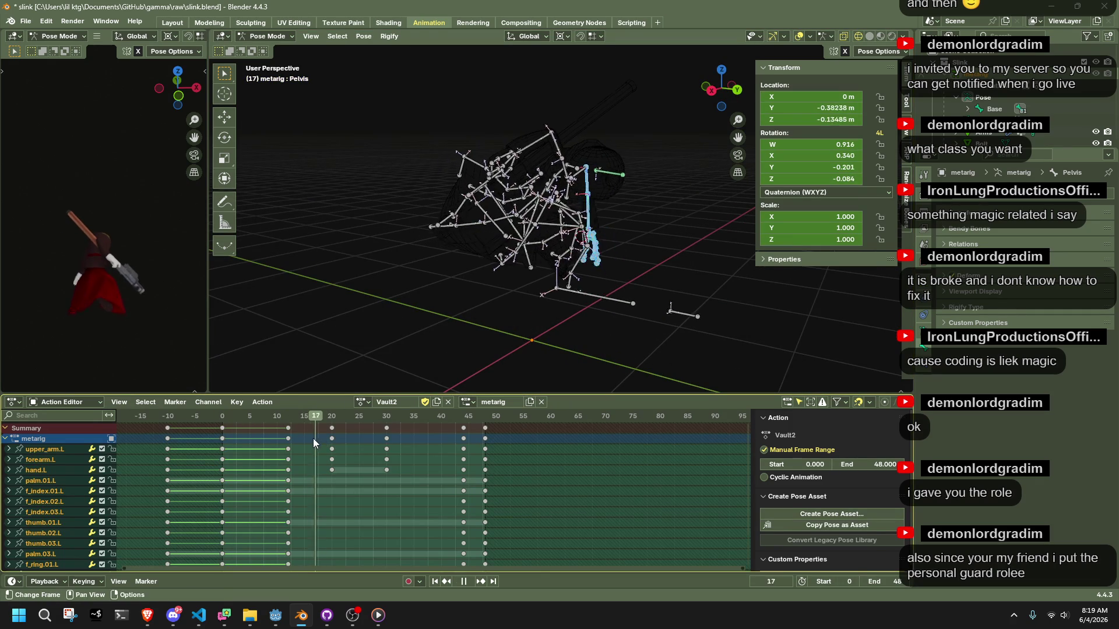
key("space")
- Select every bone of the rig and replay the action, stopping at frame 33
mouse_move(583, 315)
middle_mouse_down()
mouse_move(620, 302)
mouse_move(548, 312)
mouse_move(439, 302)
mouse_move(314, 359)
mouse_move(300, 396)
middle_mouse_up()
key("space")
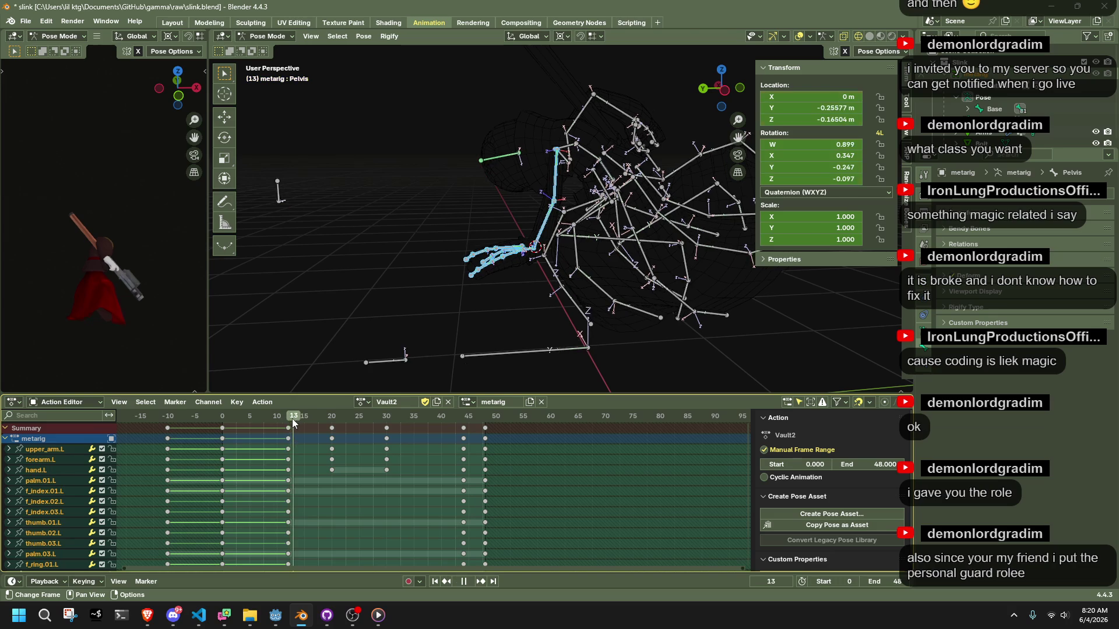
mouse_move(302, 421)
left_mouse_down()
mouse_move(360, 442)
mouse_move(316, 426)
left_mouse_up()
key("space")
key("a")
key("space")
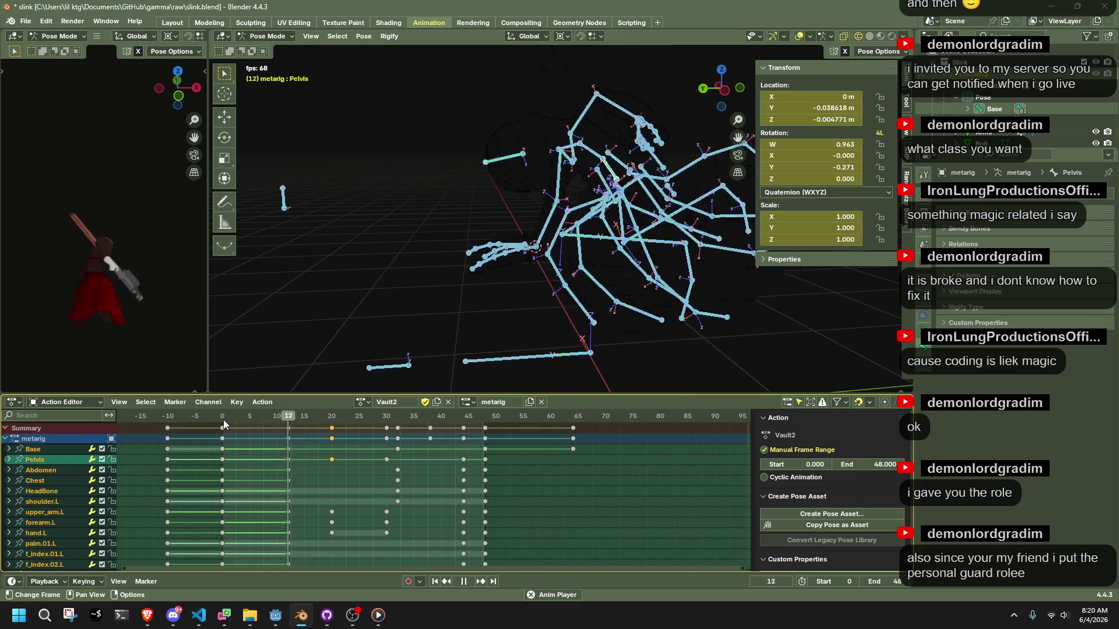
key("space")
mouse_move(384, 355)
middle_mouse_down()
mouse_move(437, 335)
mouse_move(639, 319)
middle_mouse_up()
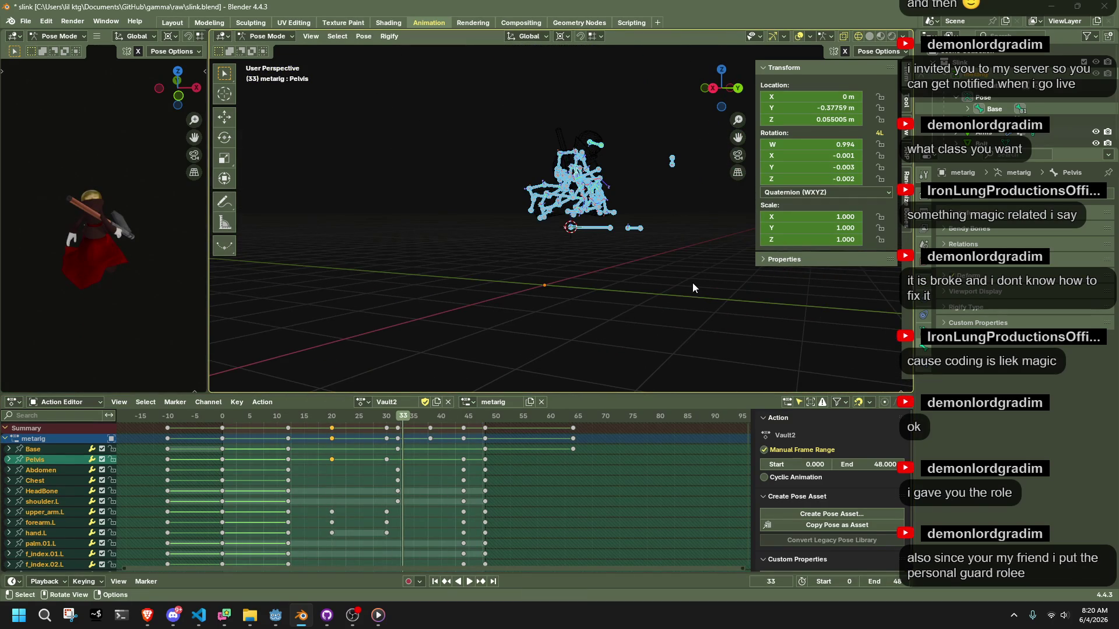
middle_click_drag(694, 283, 654, 277)
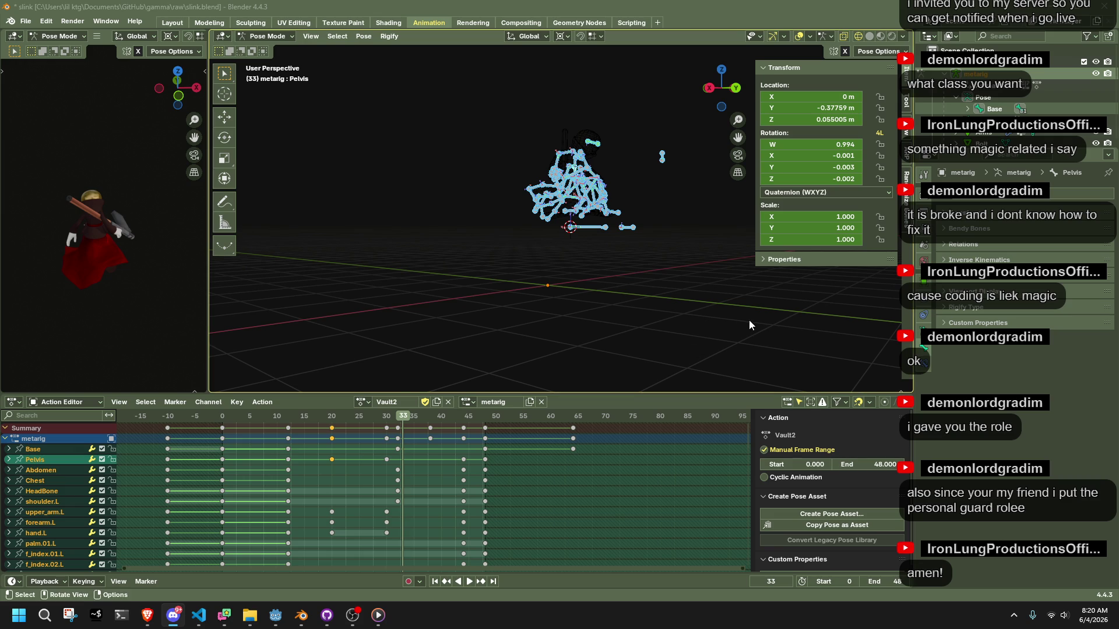
- Select all bones and delete the rig's keyframes at frame 20
left_click(446, 277)
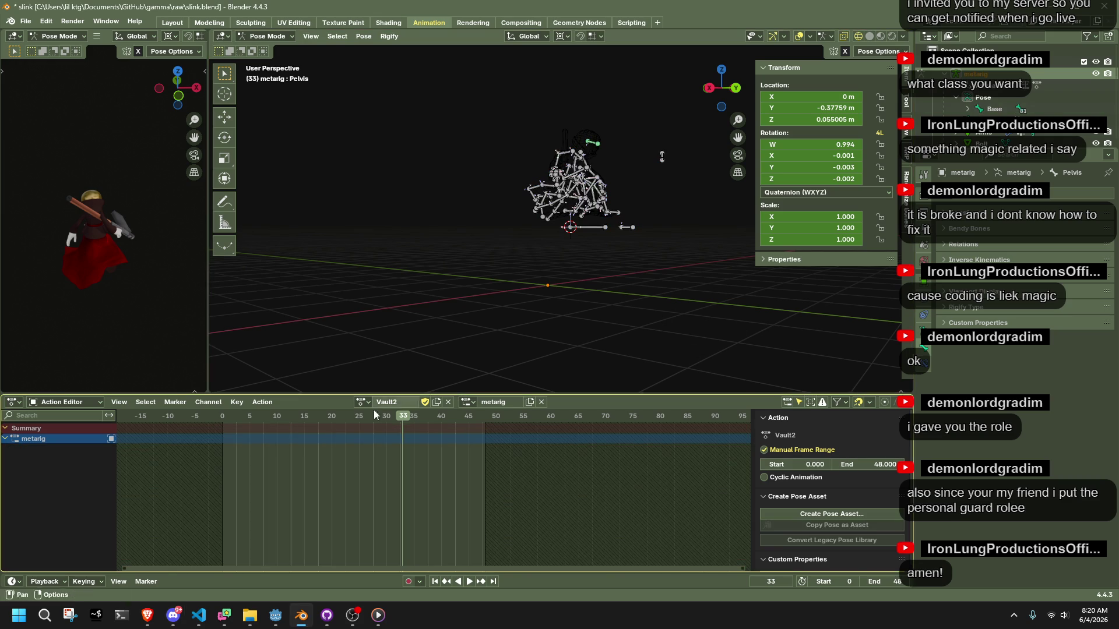
right_click(522, 331)
key("a")
key("space")
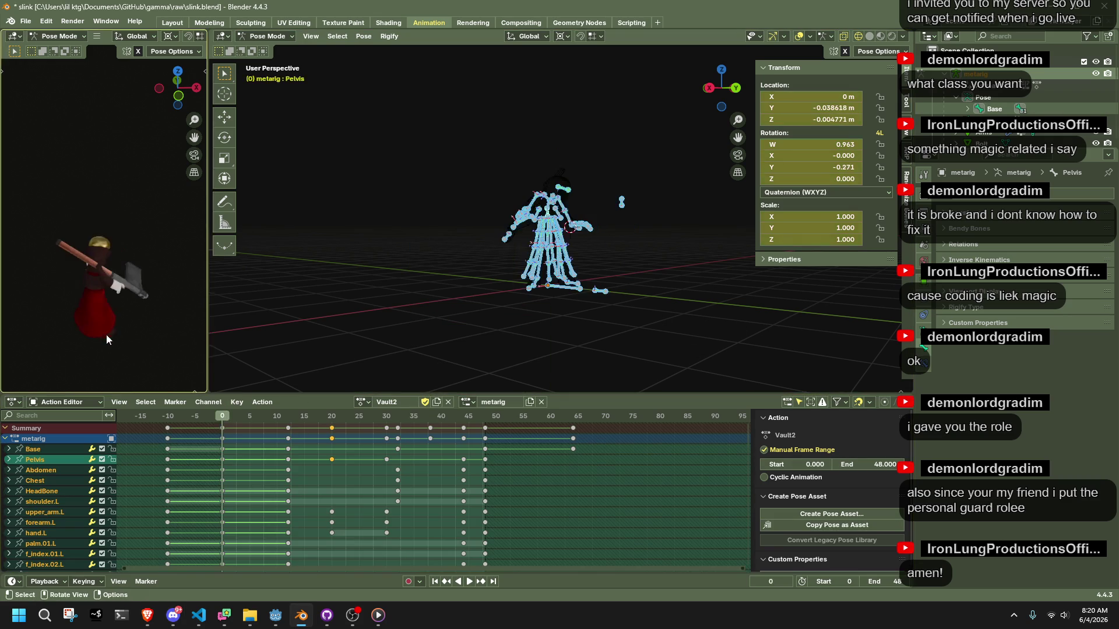
key("space")
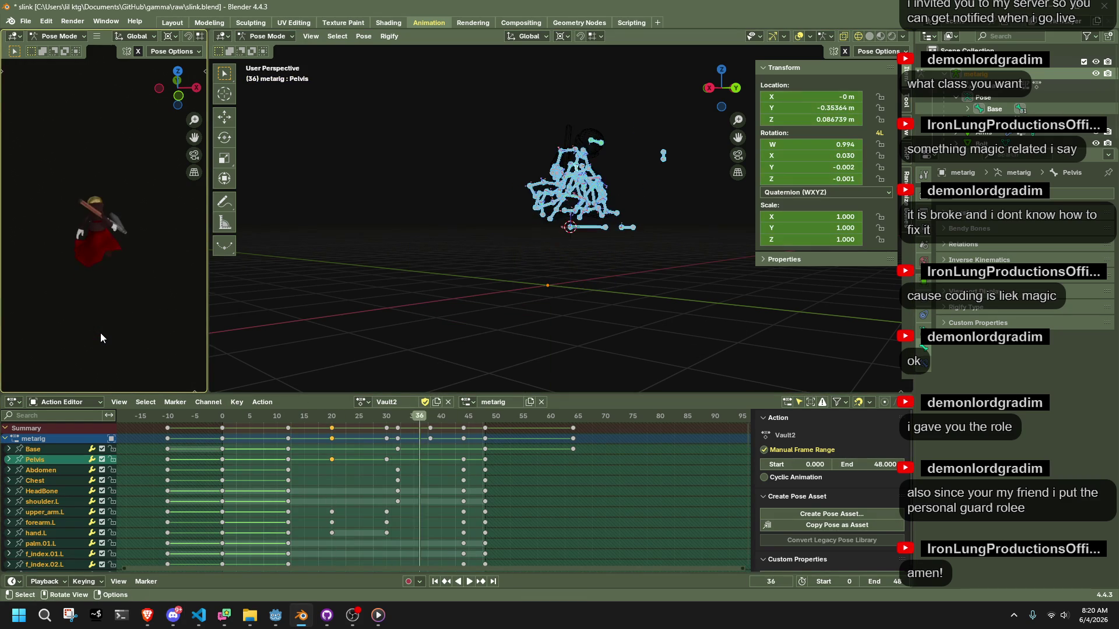
key("space")
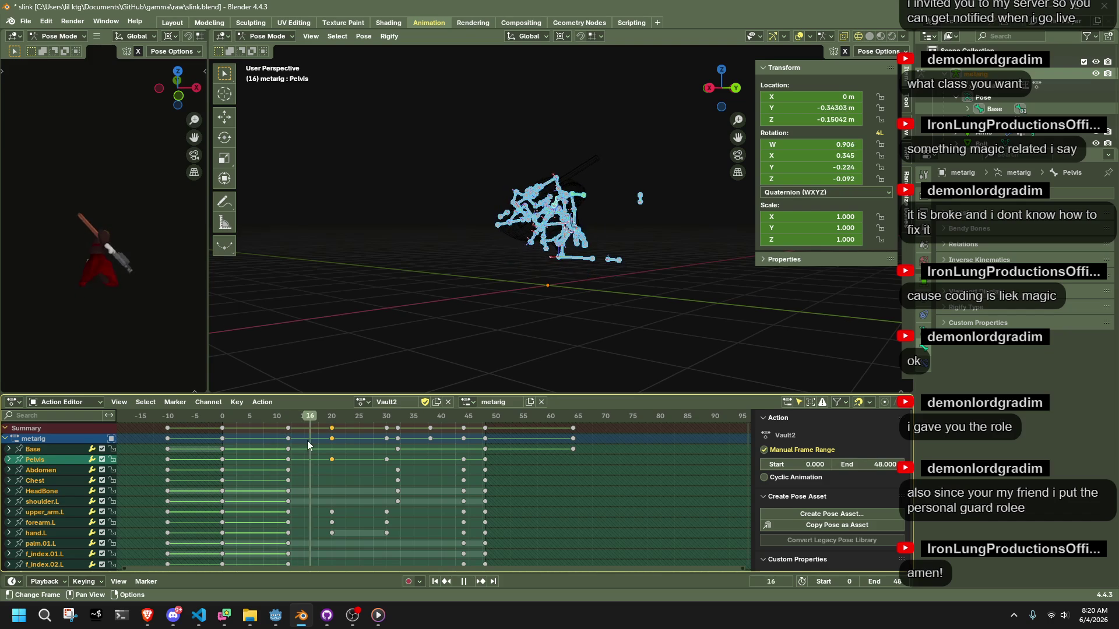
key("space")
scroll(614, 233, "up", 6)
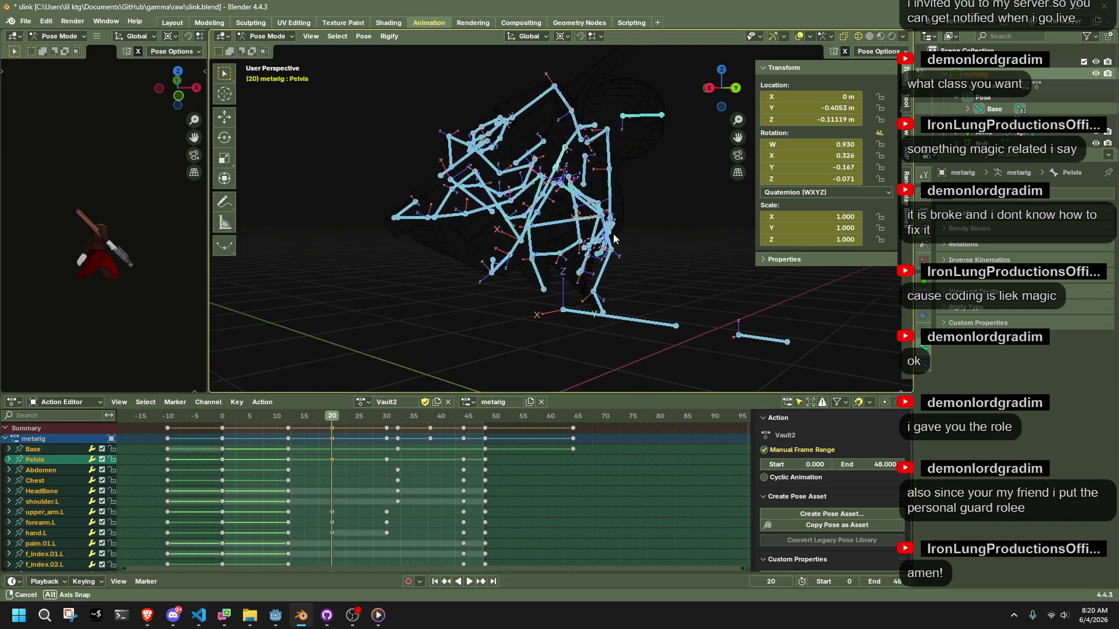
left_click_drag(305, 439, 316, 425)
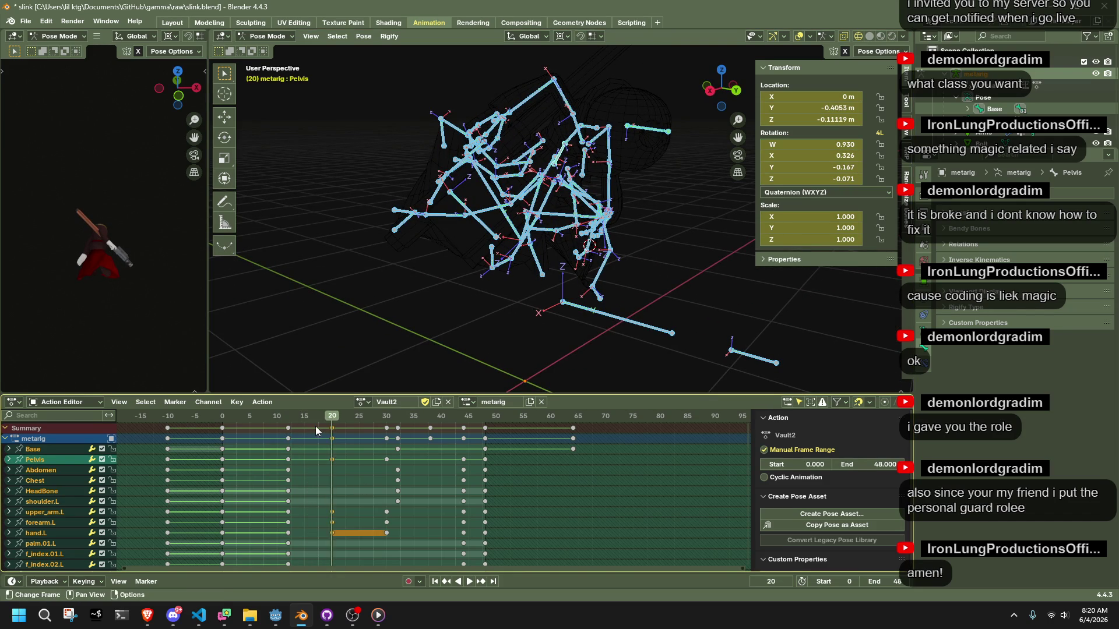
key("Delete")
- Delete the rig's keyframe column at frame 30
key("space")
mouse_move(390, 419)
left_mouse_down()
mouse_move(401, 417)
mouse_move(388, 418)
left_mouse_up()
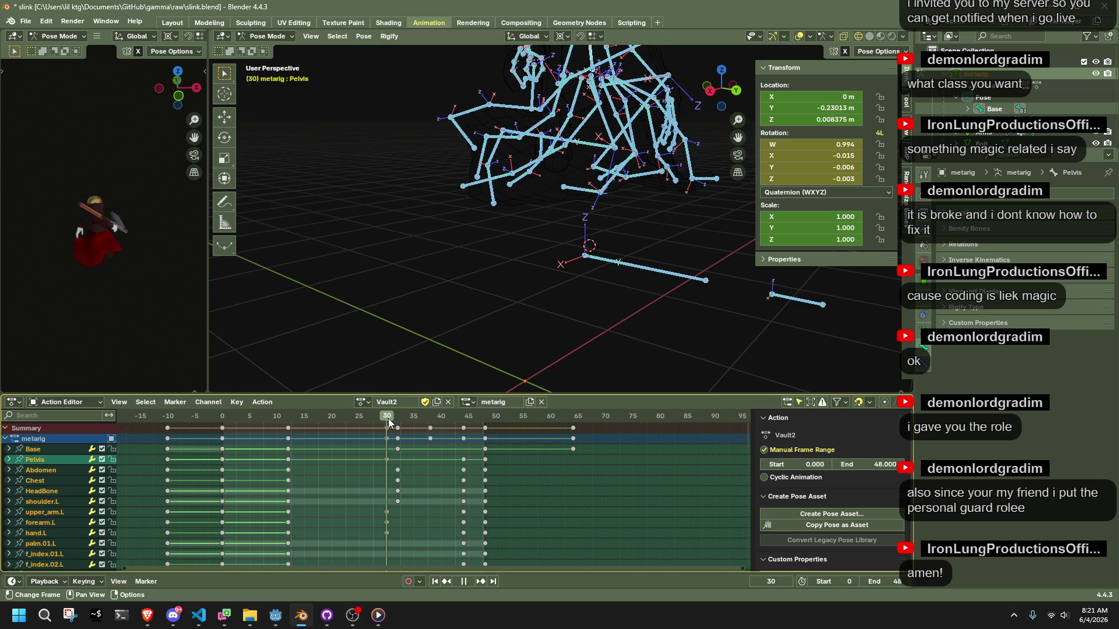
key("space")
key("space")
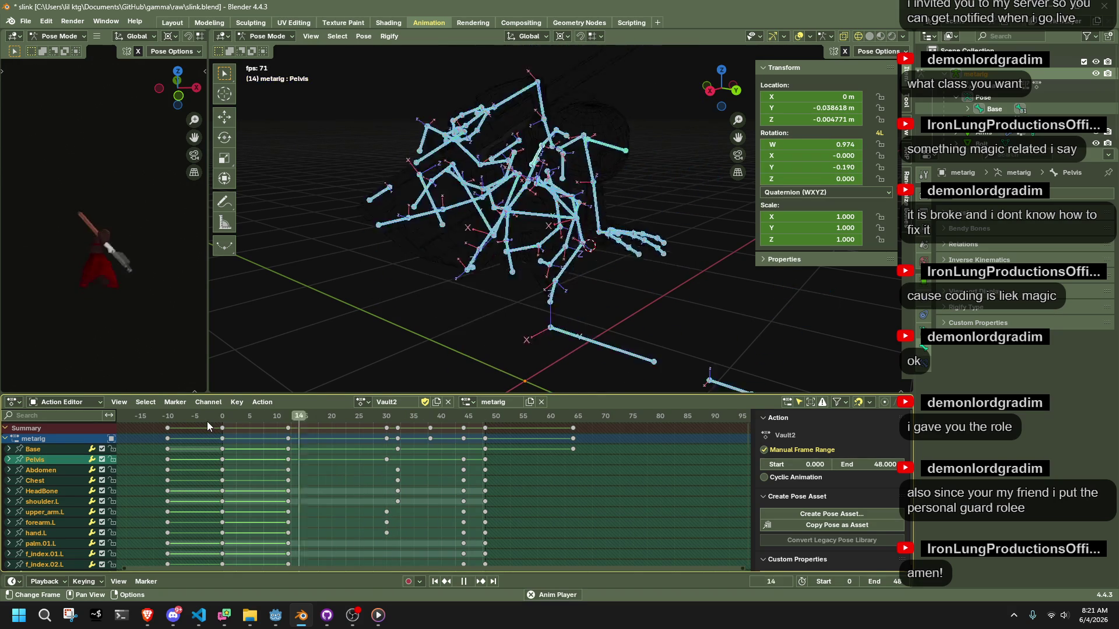
left_click_drag(385, 546, 390, 421)
key("Delete")
- Set every remaining Vault2 keyframe to Constant interpolation
key("a")
right_click(387, 449)
mouse_move(350, 446)
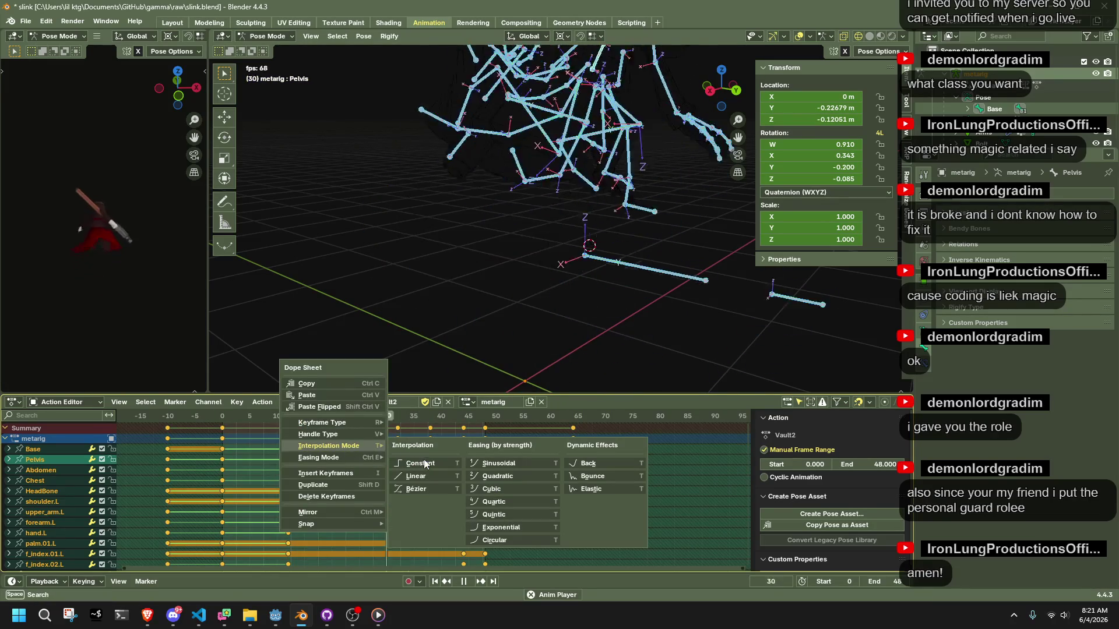
left_click(436, 485)
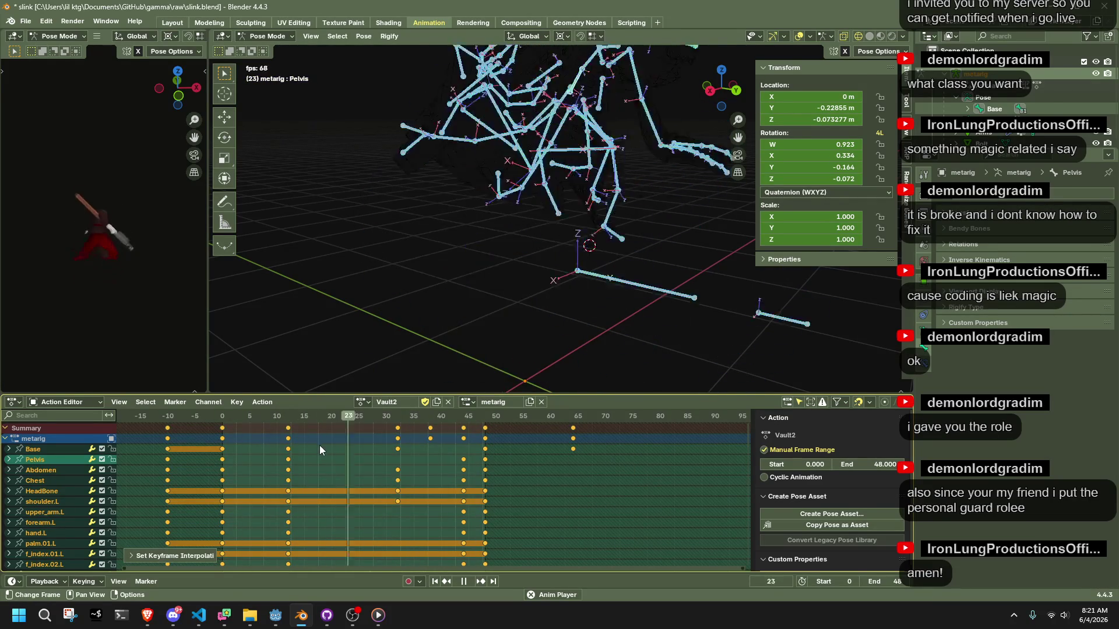
- Replay and scrub the action from the Right view, stopping at frame 5
middle_click_drag(497, 277, 659, 189)
key("space")
left_click(708, 90)
key("space")
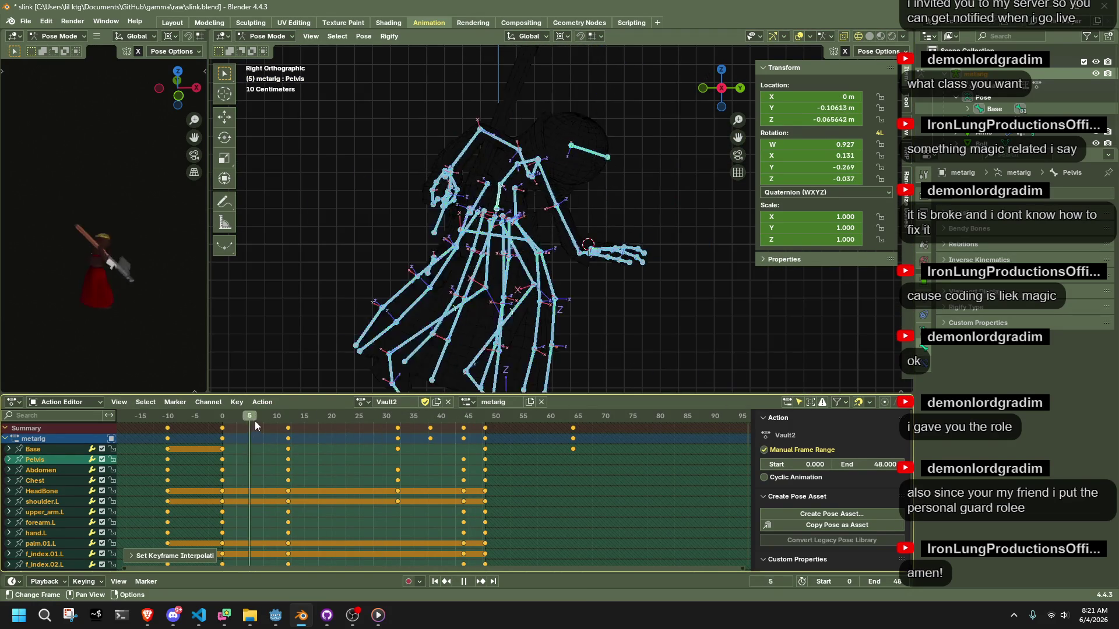
left_click_drag(331, 438, 397, 450)
key("space")
mouse_move(519, 250)
middle_mouse_down()
mouse_move(545, 240)
mouse_move(434, 247)
mouse_move(460, 262)
mouse_move(551, 266)
mouse_move(542, 274)
middle_mouse_up()
key("space")
left_click(225, 421)
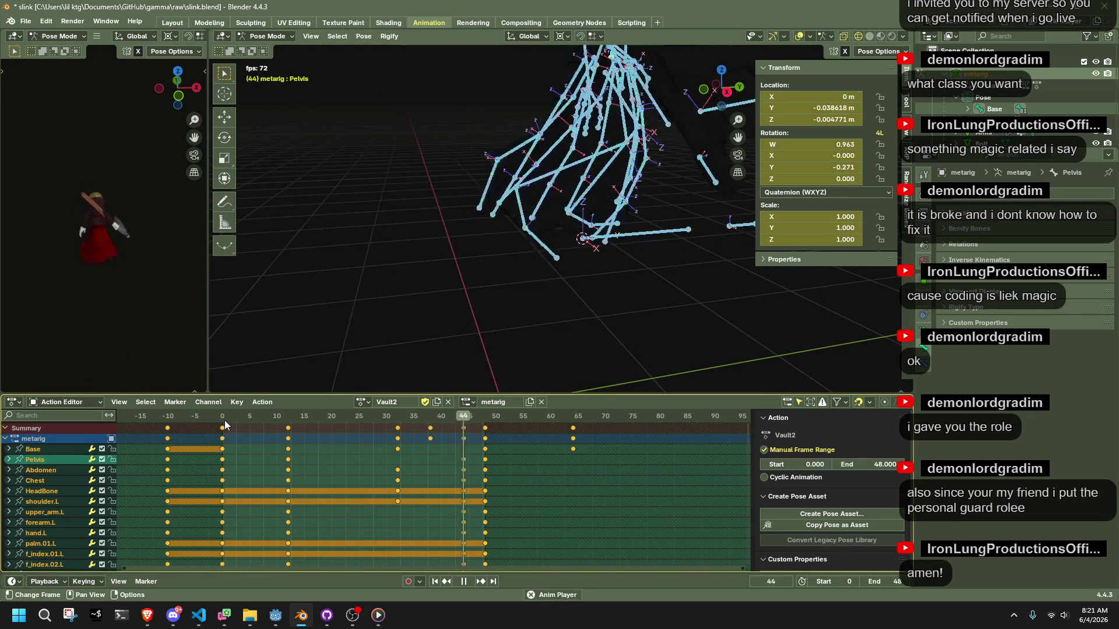
key("space")
left_click(727, 92)
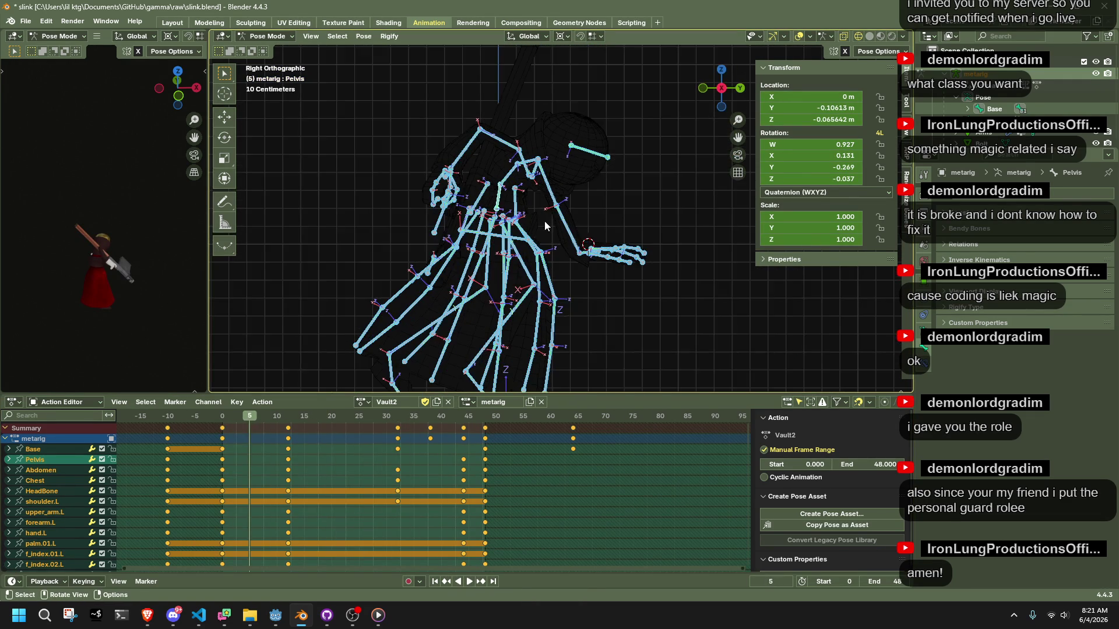
- Save slink.blend and export the rig as Slink.gltf with the glTF 2.0 exporter
key("ctrl+s")
key("F3")
key("Return")
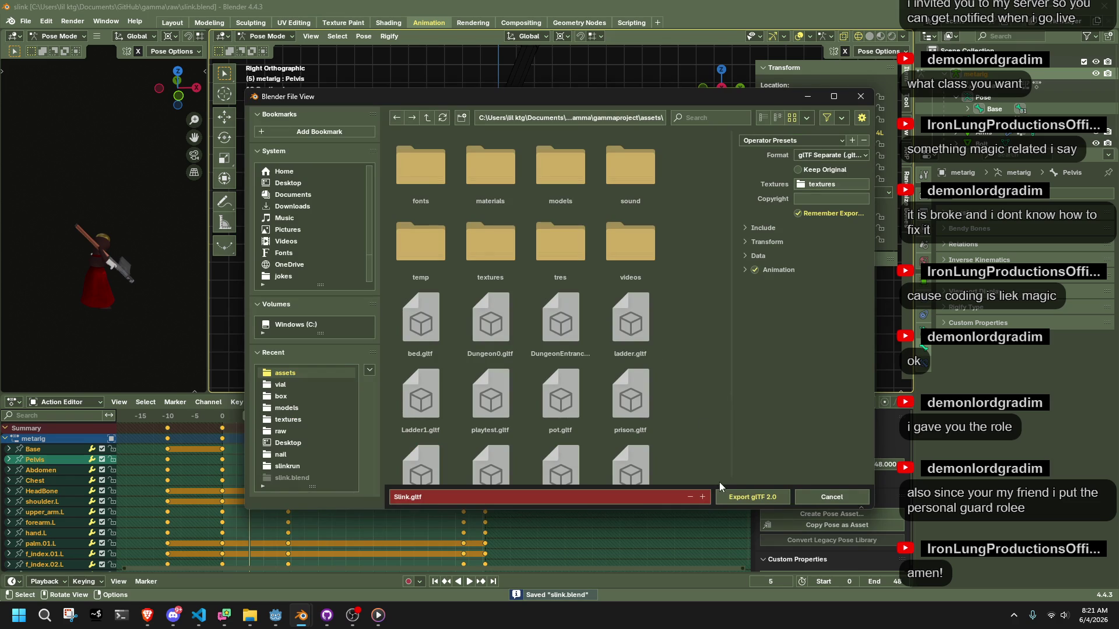
left_click(730, 498)
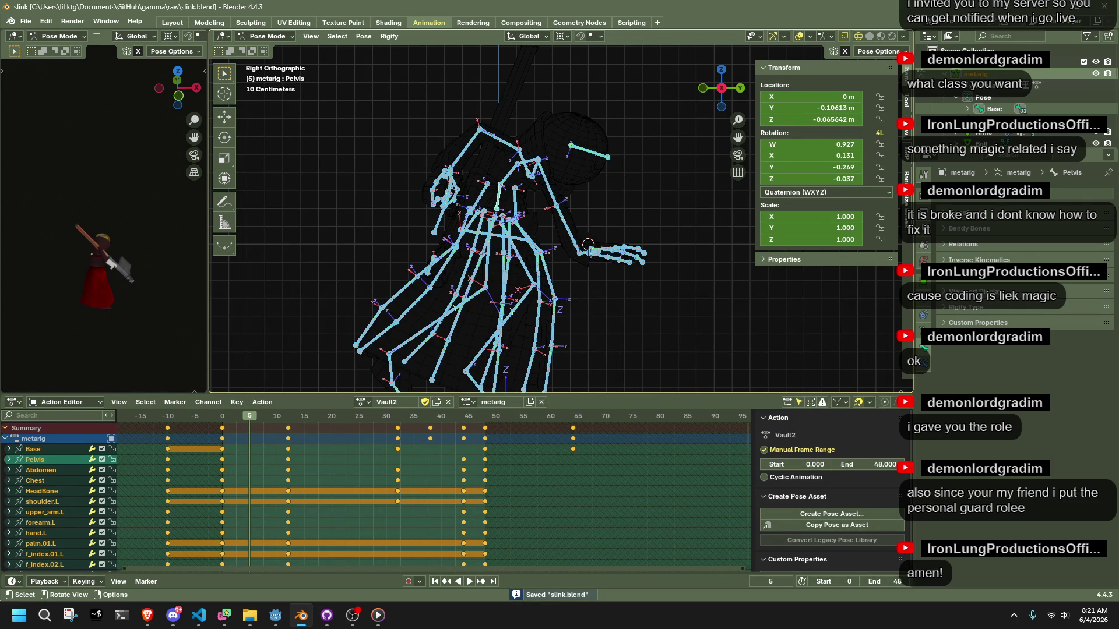
key("alt+Tab")
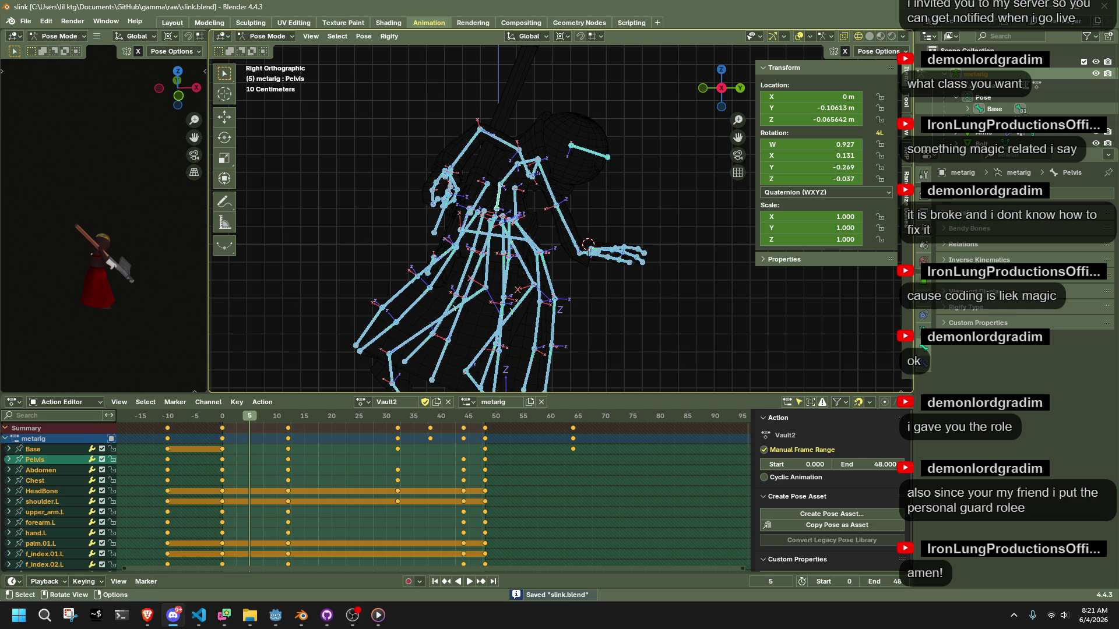
- Return the rig to Object Mode and save slink.blend again
key("ctrl+Tab")
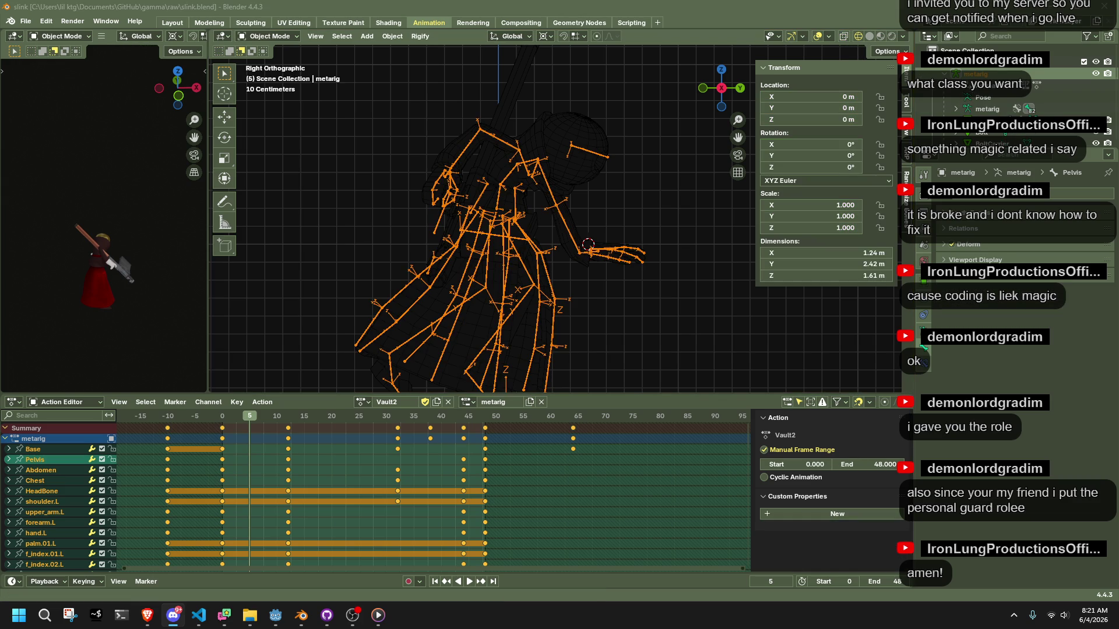
key("ctrl+s")
left_click(276, 615)
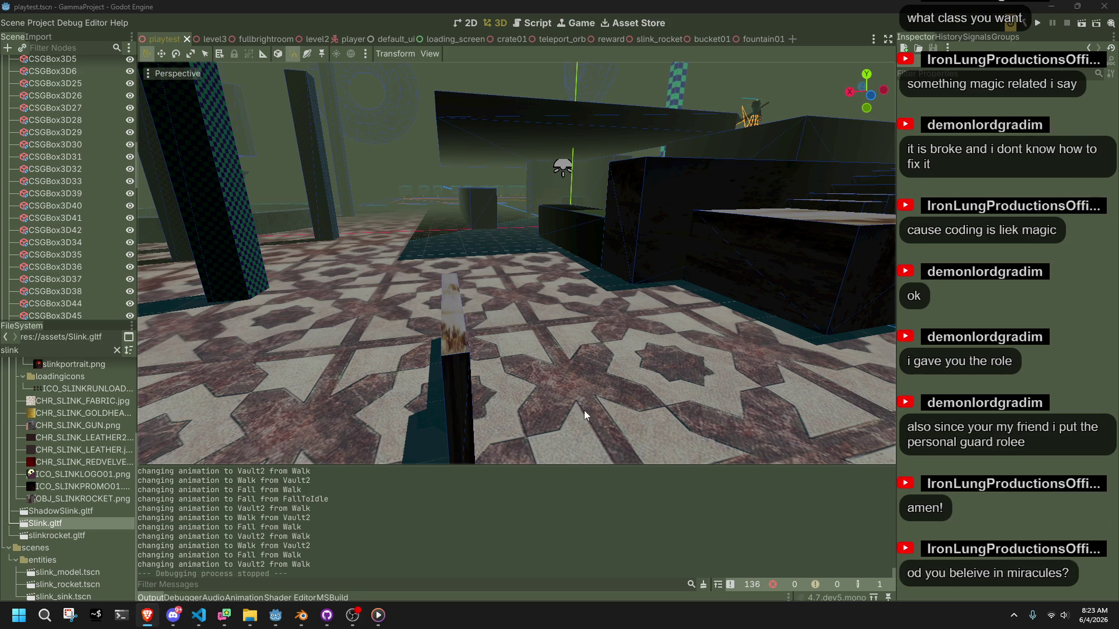
- Select the Player, view it from the rear, lower it 0.4 units on Y, and save playtest.tscn
left_click(430, 188)
mouse_move(711, 278)
middle_mouse_down()
mouse_move(613, 311)
mouse_move(634, 313)
mouse_move(138, 381)
mouse_move(760, 423)
mouse_move(680, 99)
middle_mouse_up()
left_click(456, 260)
mouse_move(456, 260)
middle_mouse_down()
mouse_move(506, 238)
mouse_move(463, 185)
mouse_move(631, 211)
mouse_move(767, 180)
middle_mouse_up()
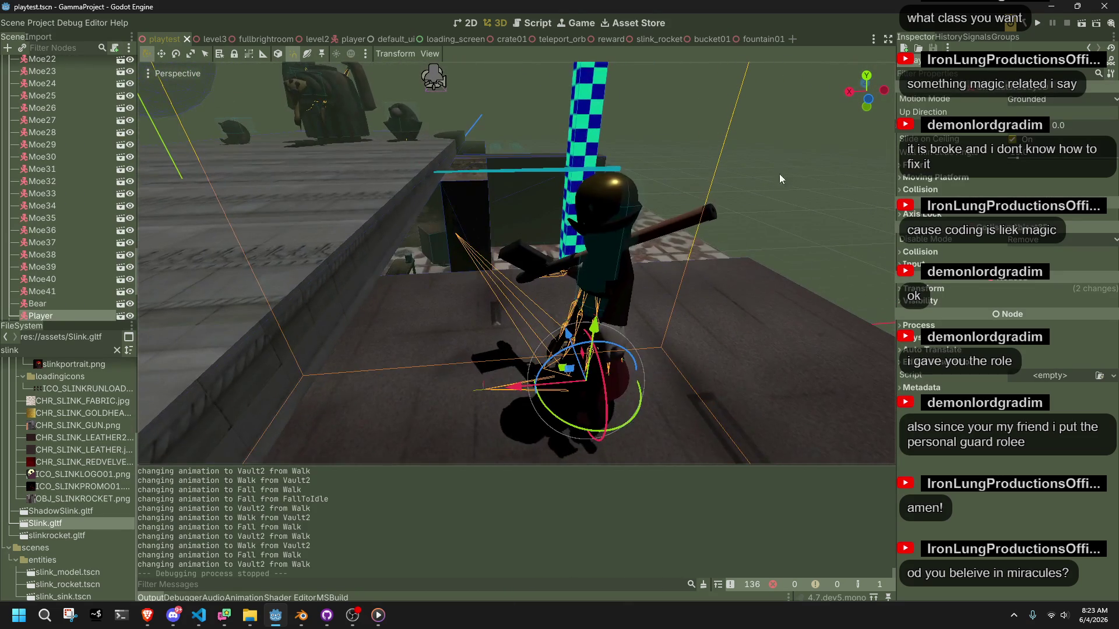
left_click(869, 102)
scroll(525, 147, "up", 3)
middle_click_drag(524, 147, 607, 235, "shift")
mouse_move(607, 234)
left_mouse_down()
mouse_move(621, 268)
mouse_move(622, 227)
left_mouse_up()
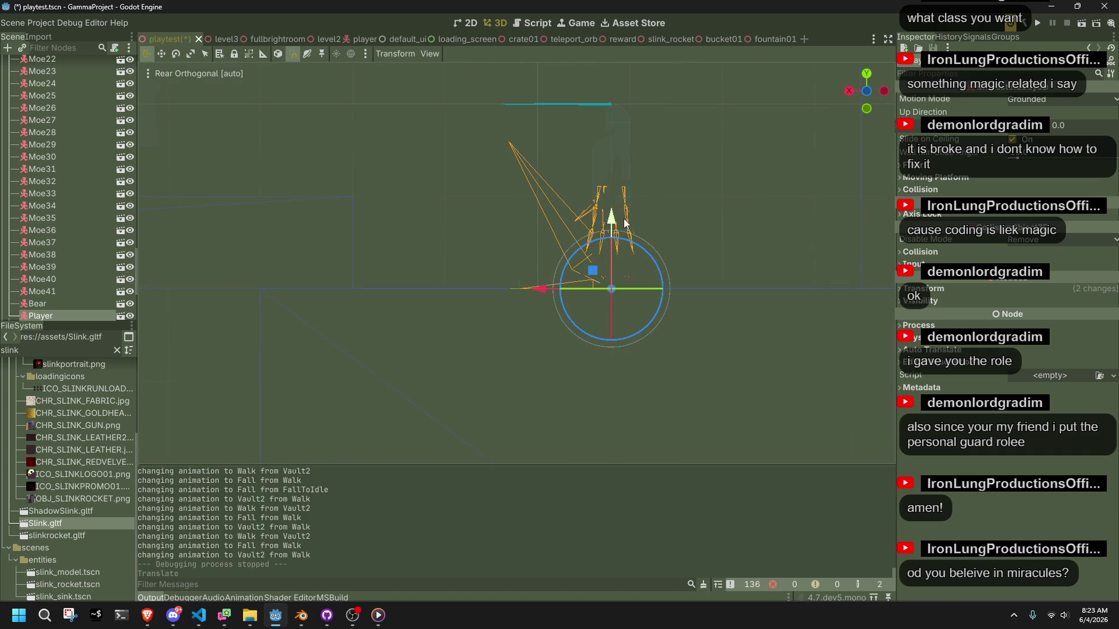
left_click(669, 267)
key("ctrl+s")
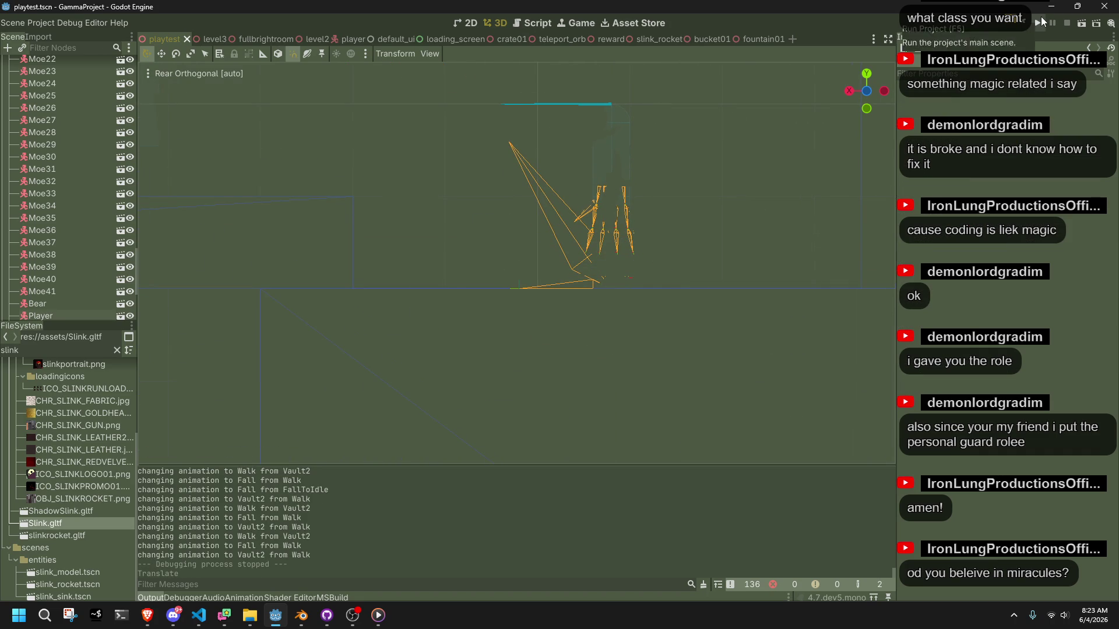
- Run the game and move the character across the room, jumping and vaulting the wall panel
left_click(1040, 22)
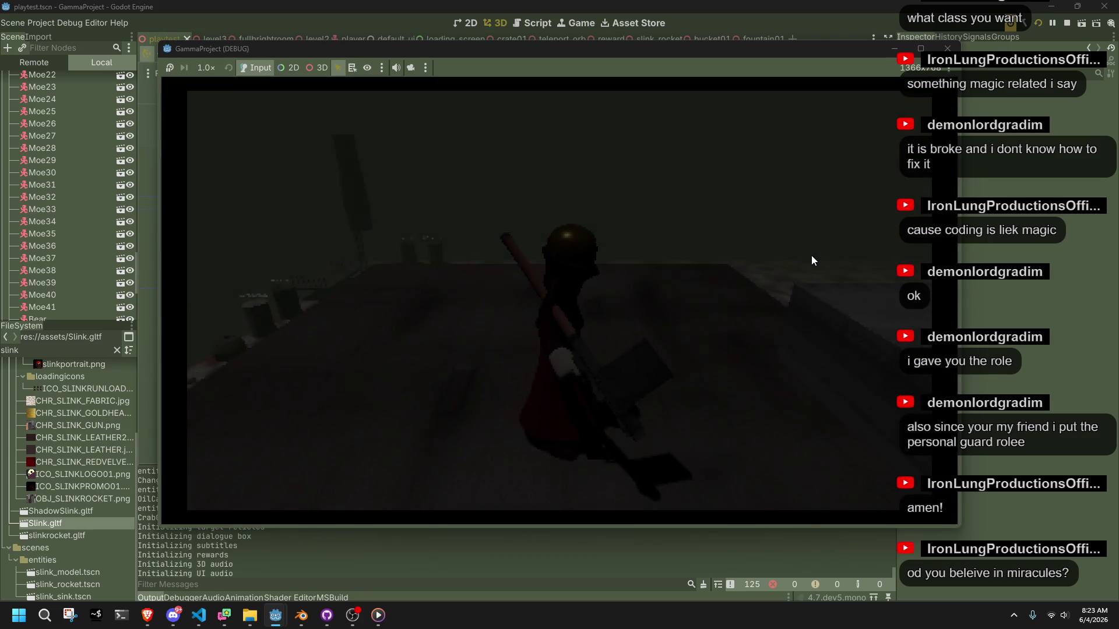
key("w")
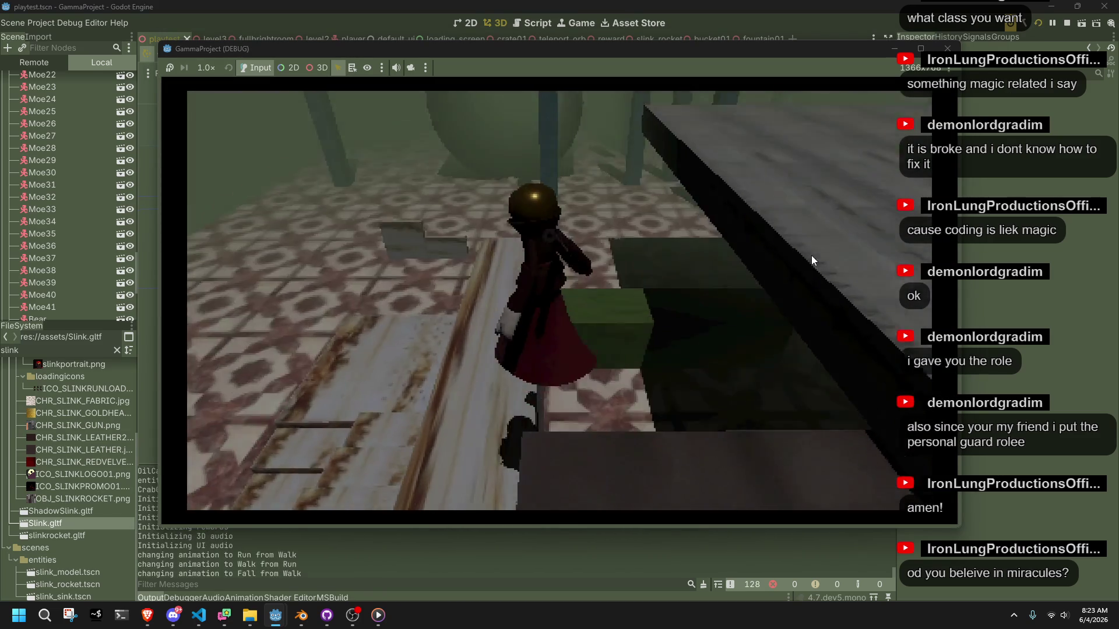
key("w")
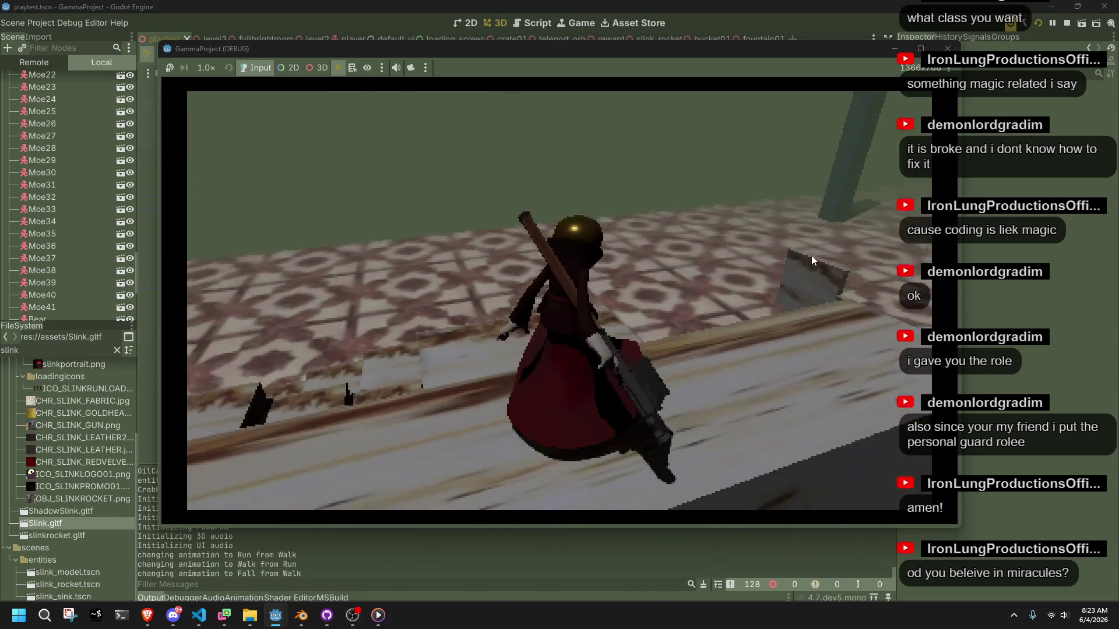
key("w")
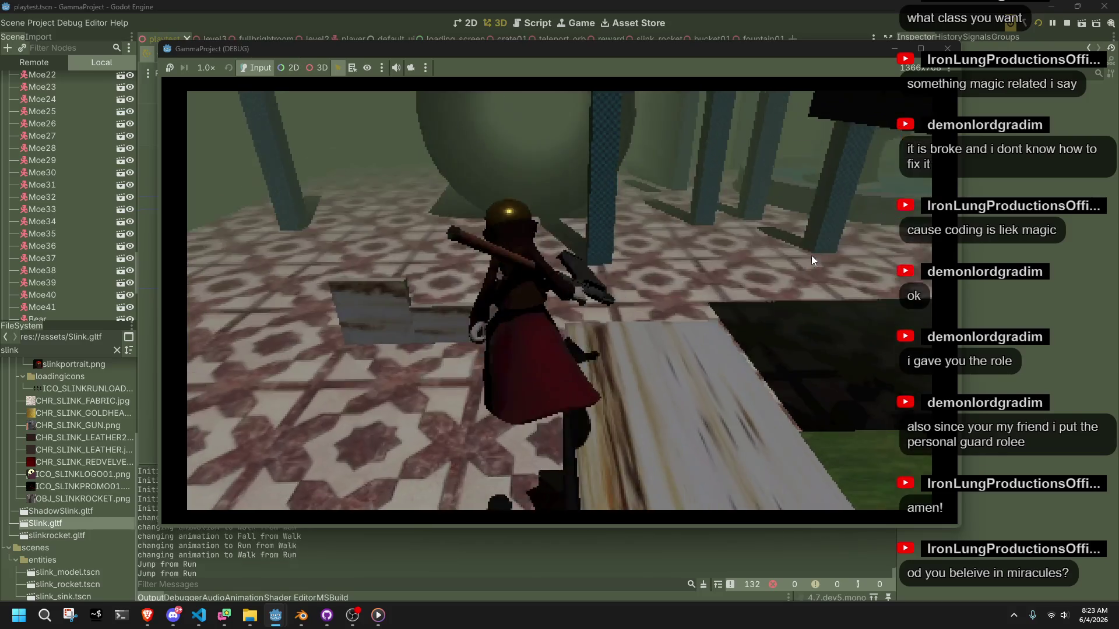
key("space")
key("w")
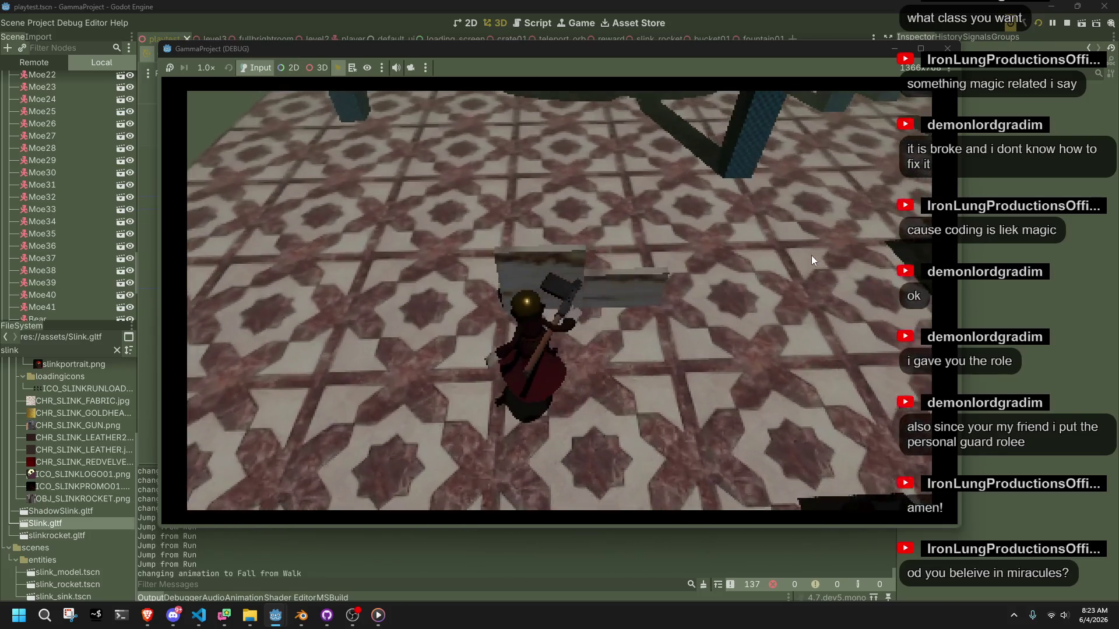
key("w")
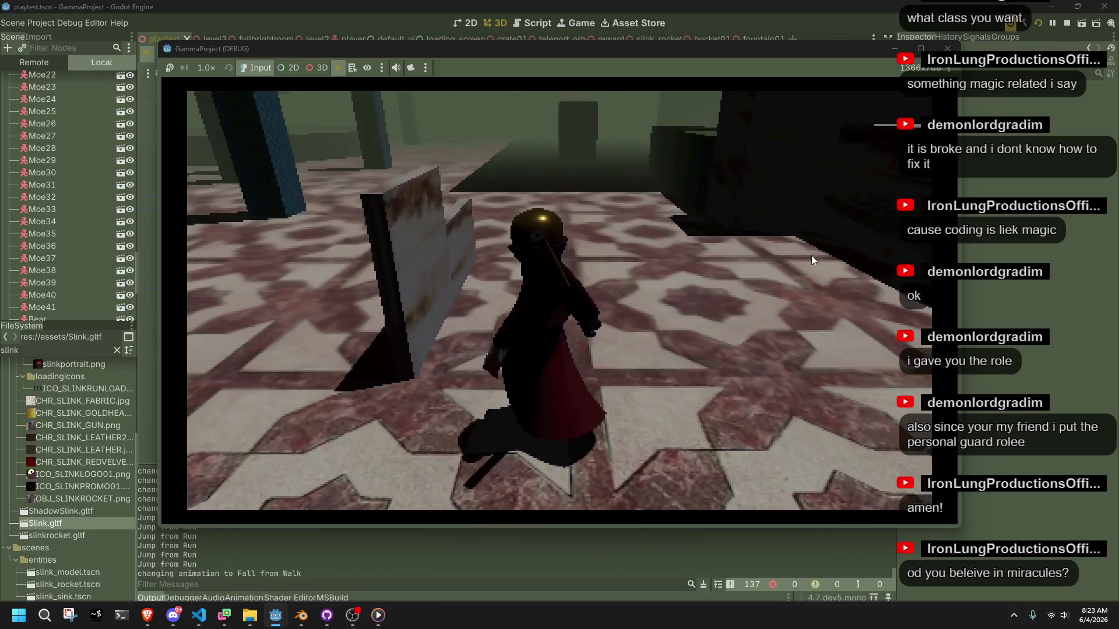
key("w")
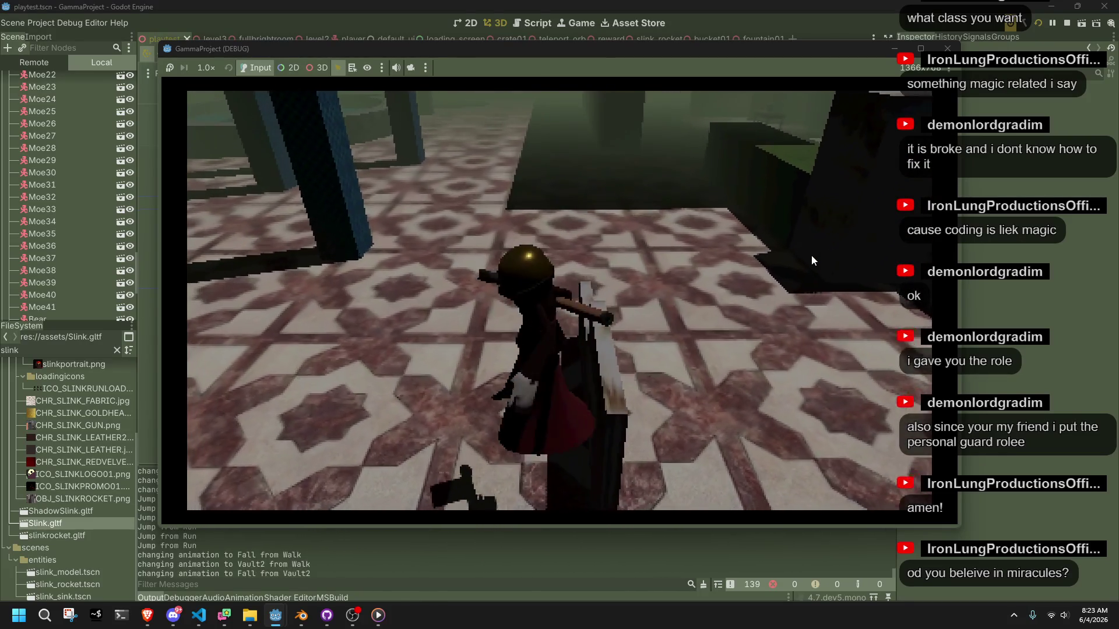
- Retest Vault2 by vaulting again and along the stairs and ledge, then leave the game
key("w")
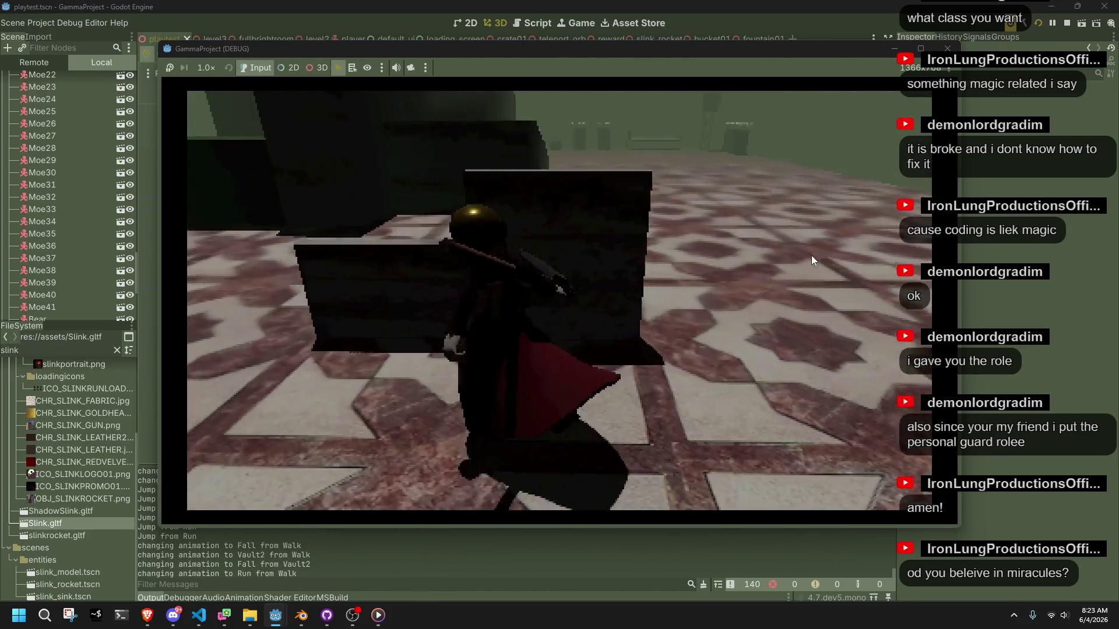
key("w")
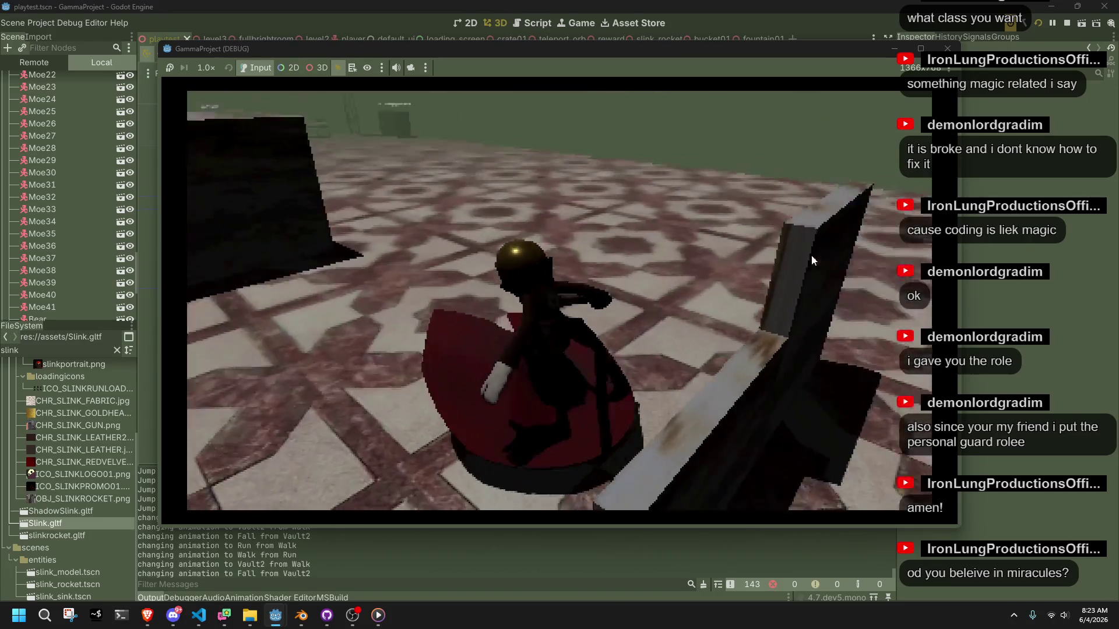
key("w")
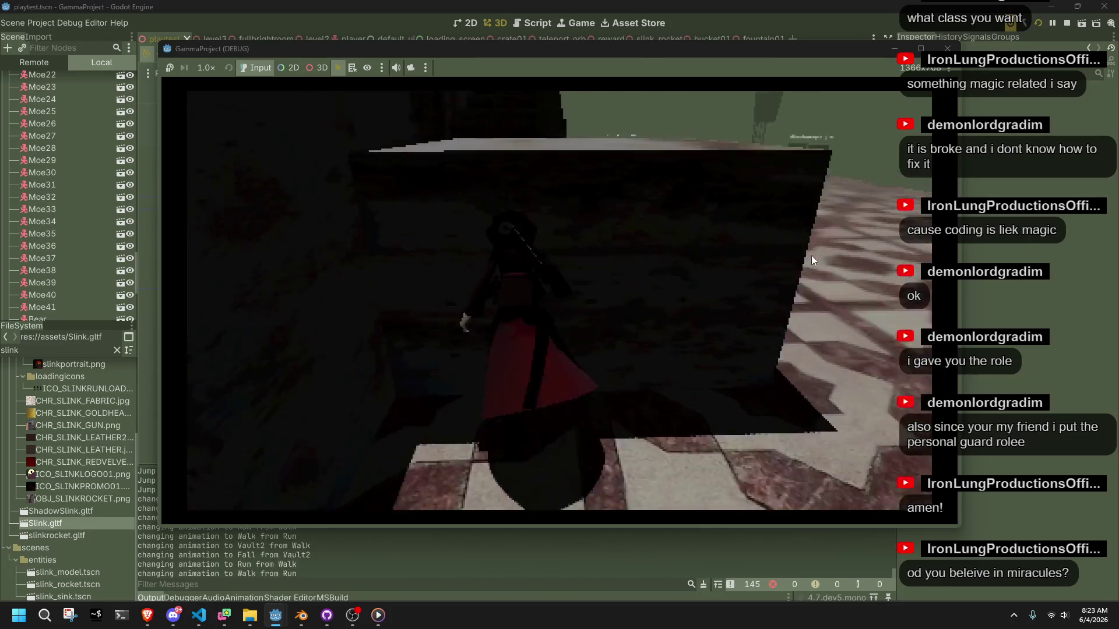
key("w")
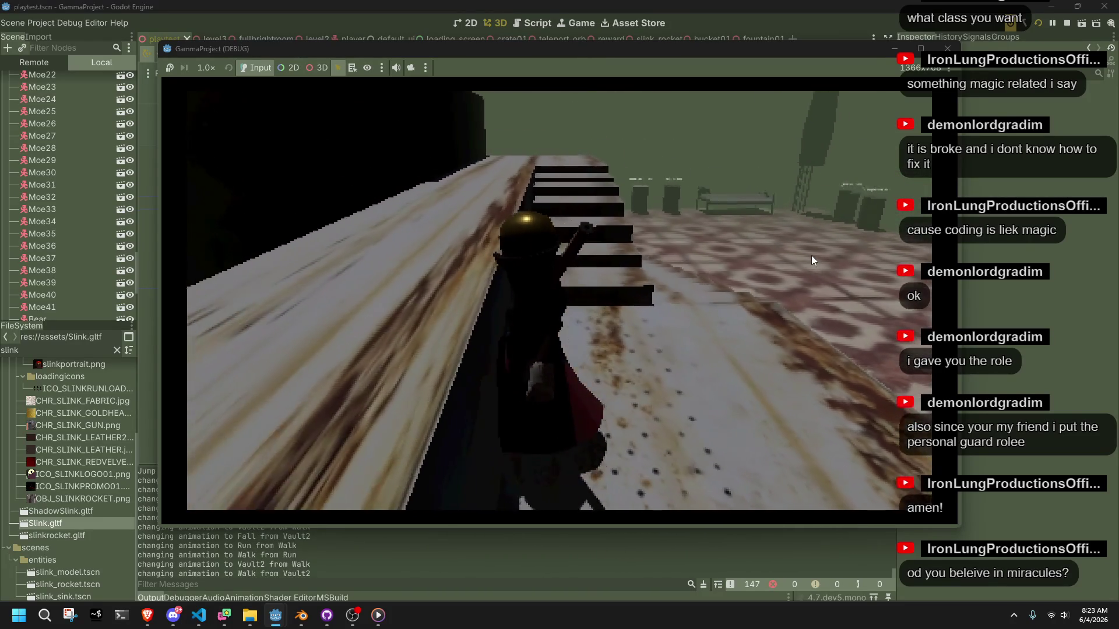
key("w")
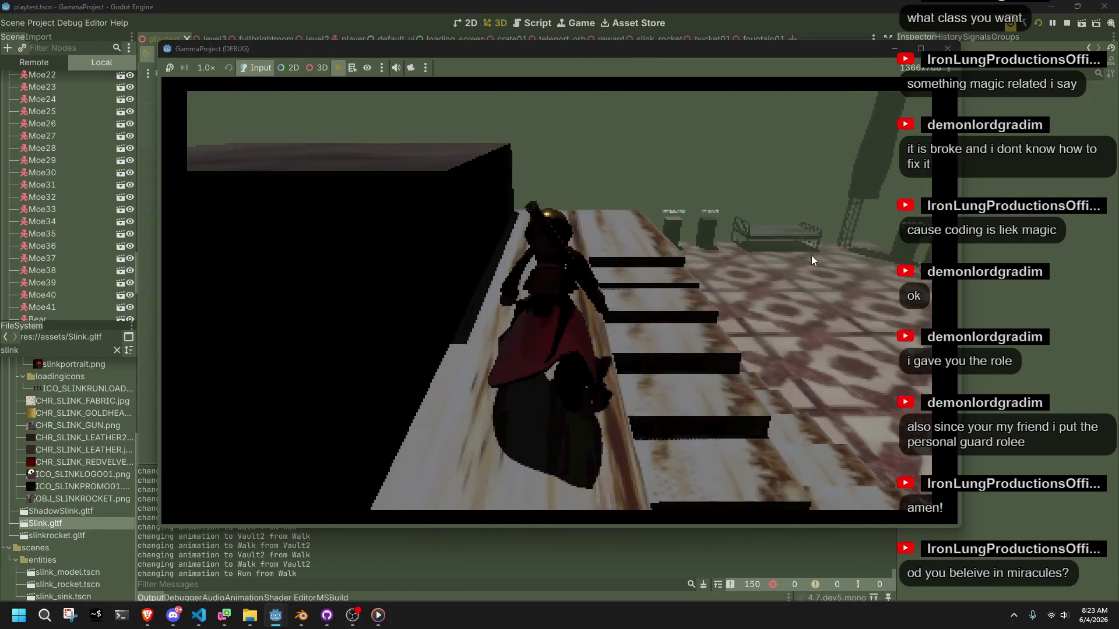
key("w")
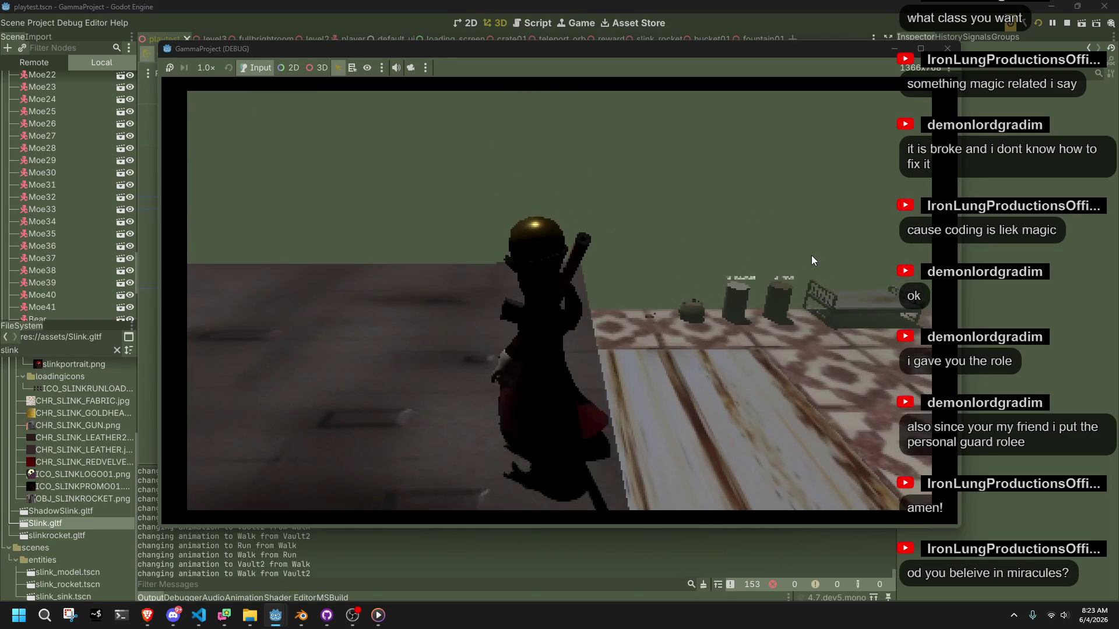
key("alt+Tab")
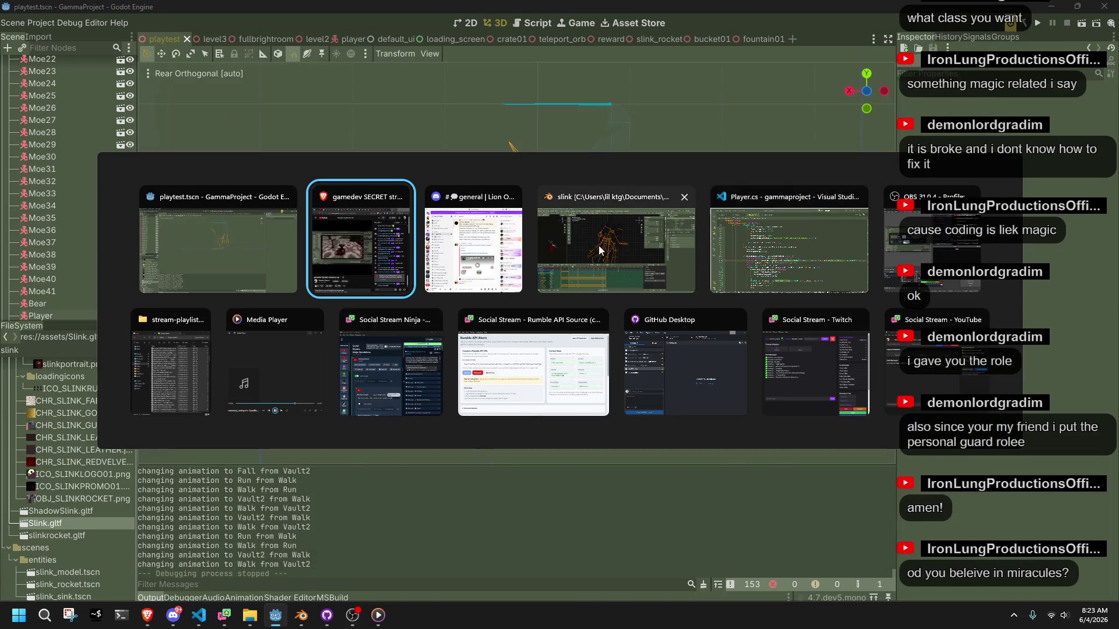
- Back in Blender, undo two pose edits and preview the Vault2 playback
left_click(599, 246)
key("ctrl+z")
key("ctrl+z")
key("ctrl+z")
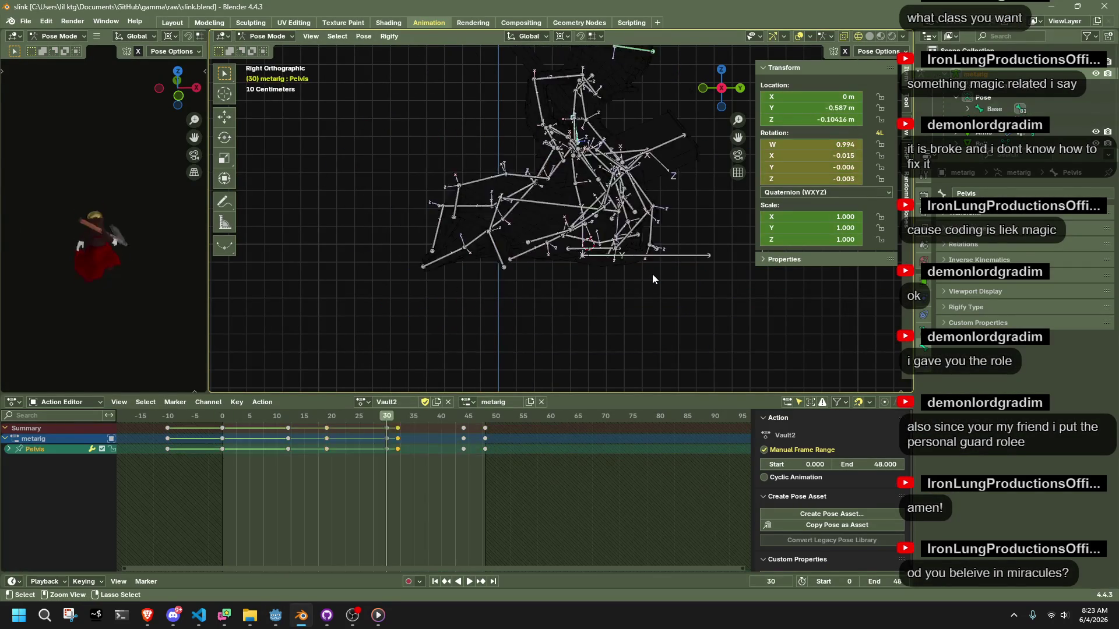
key("ctrl+z")
key("ctrl+z")
key("ctrl+z")
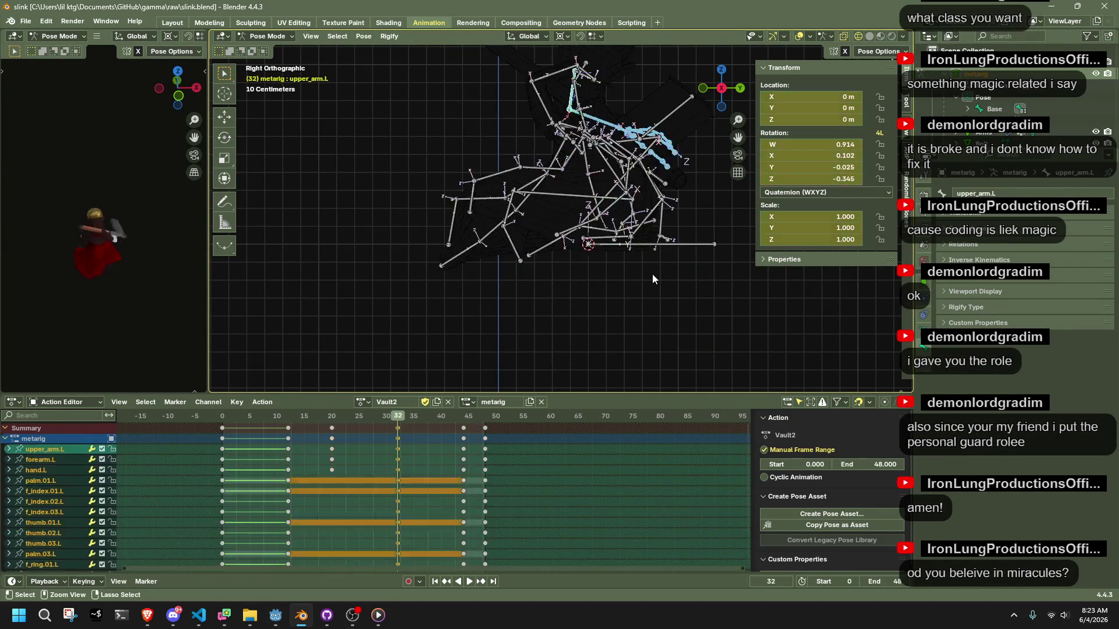
key("space")
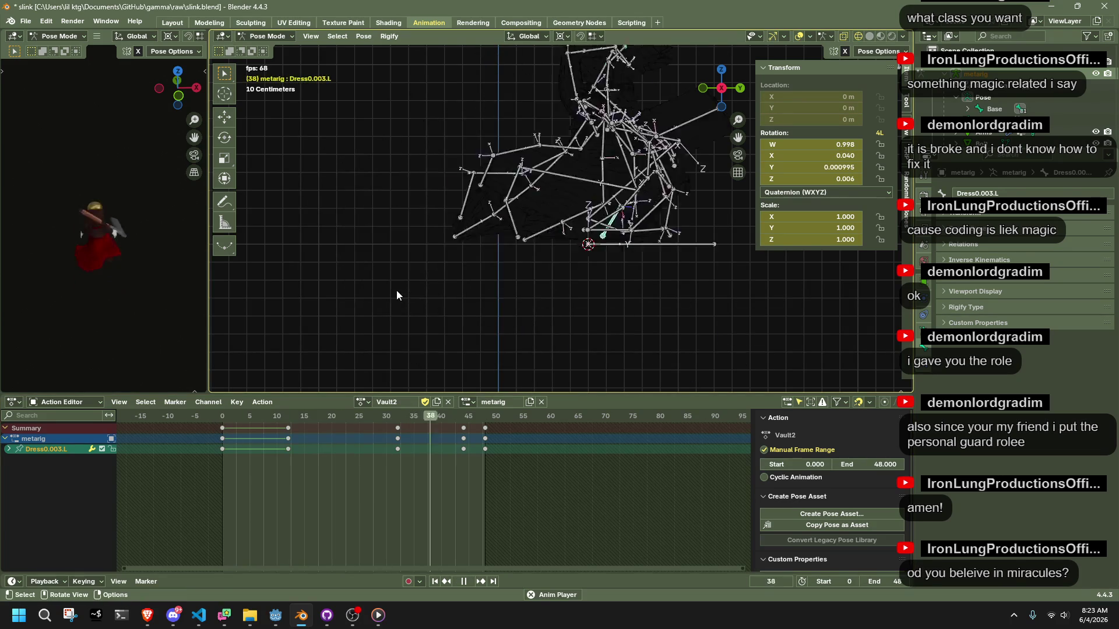
key("Escape")
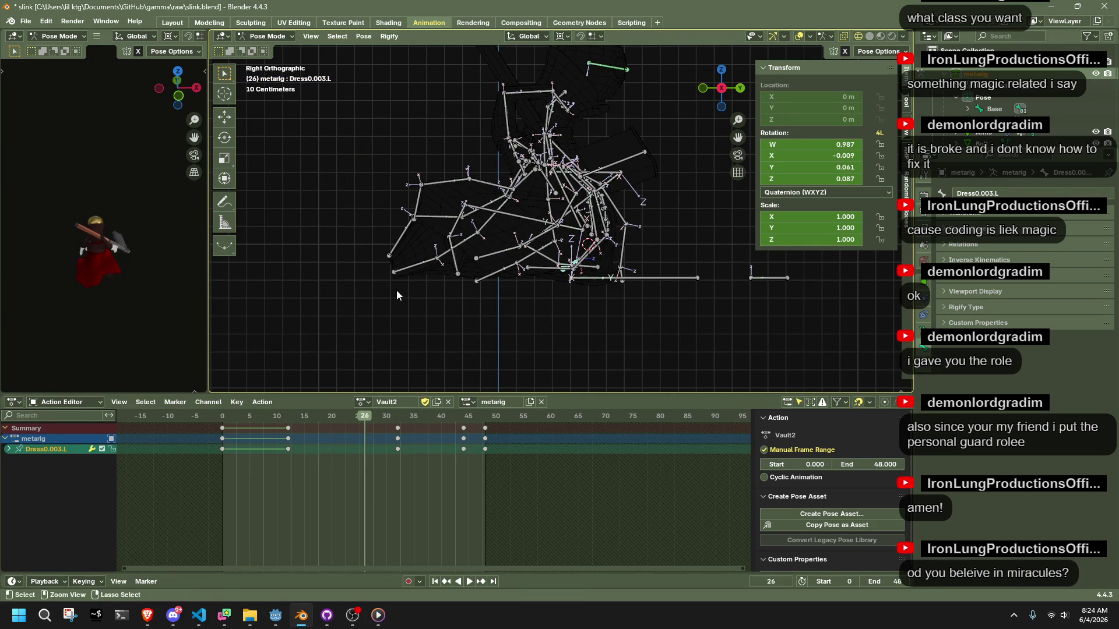
- Undo back to the Chest bone edits and replay Vault2 while orbiting around the rig
key("ctrl+z")
key("ctrl+z")
key("ctrl+z")
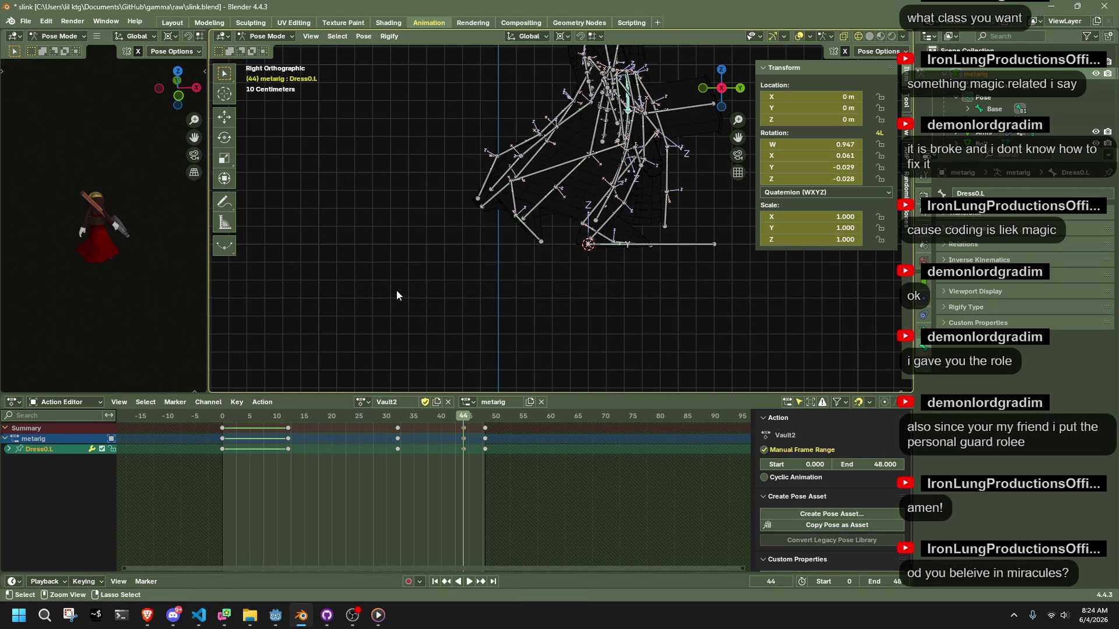
key("ctrl+z")
key("ctrl+z")
key("ctrl+z")
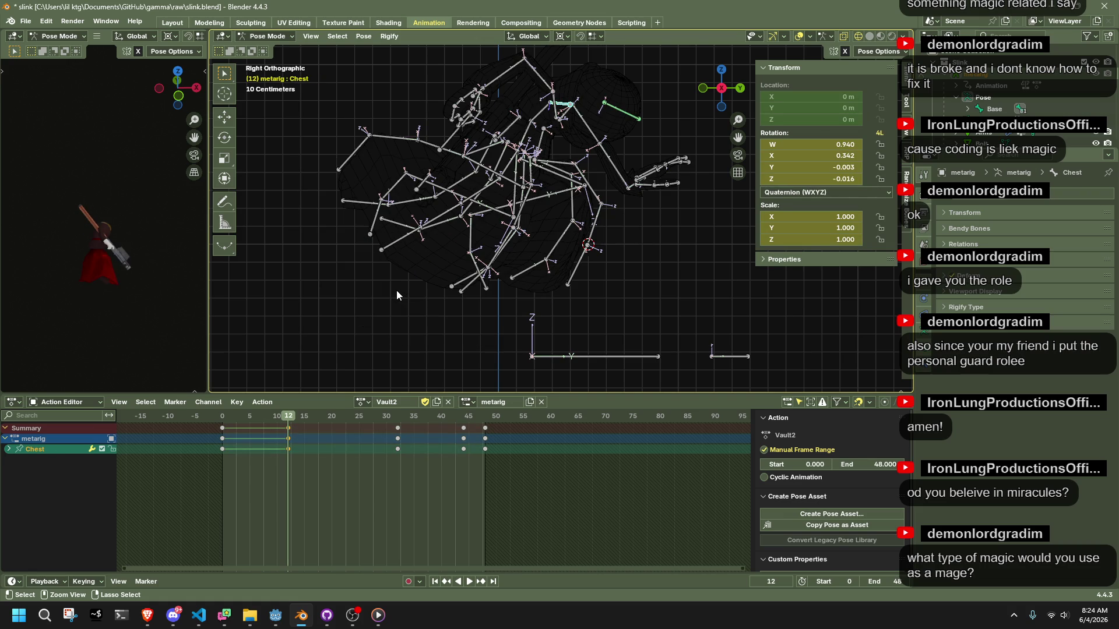
key("space")
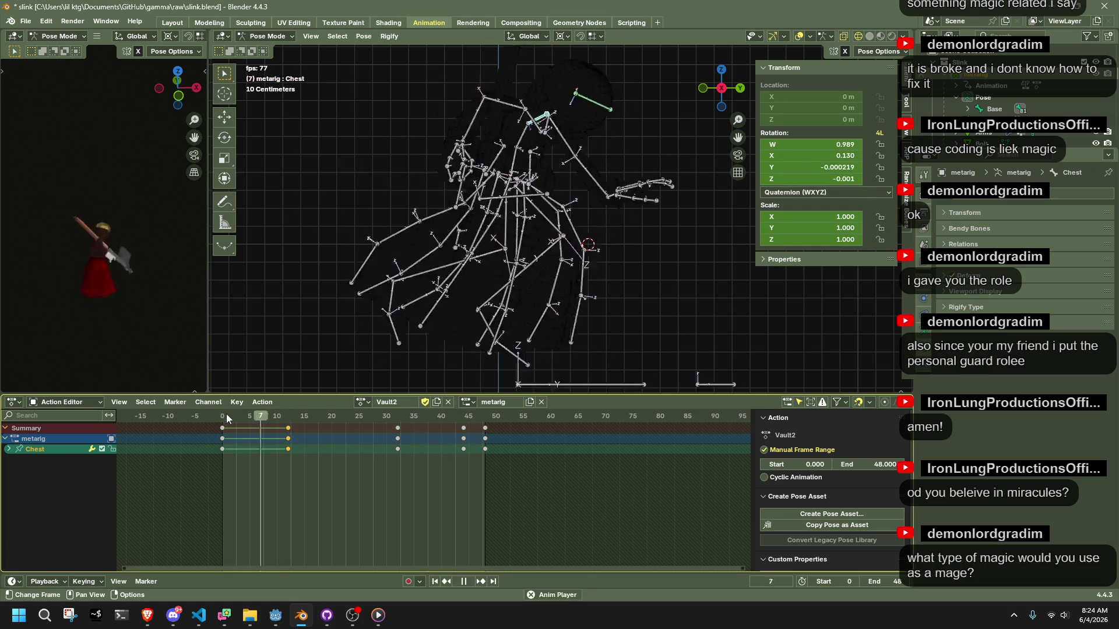
mouse_move(254, 366)
middle_mouse_down()
mouse_move(356, 290)
mouse_move(656, 307)
middle_mouse_up()
key("space")
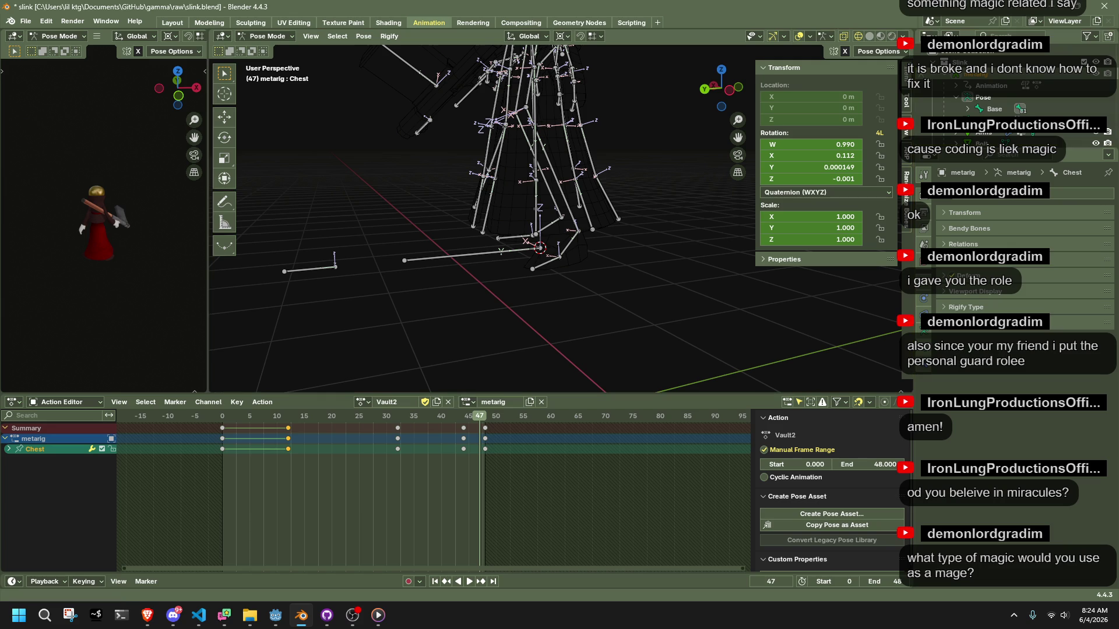
key("alt+Tab")
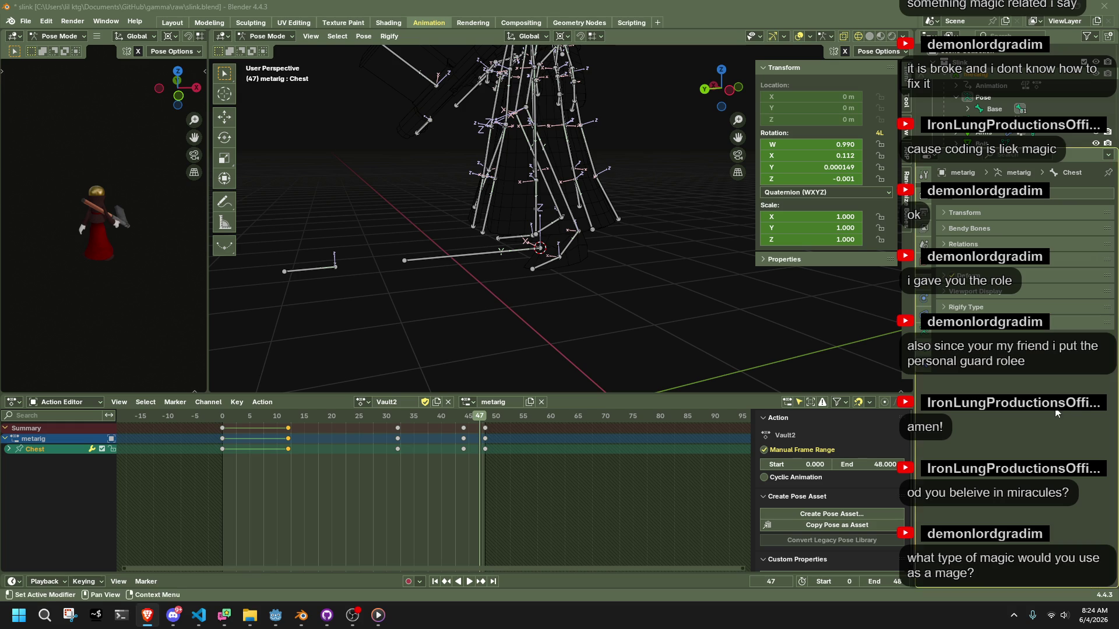
- Deselect the Chest bone, play Vault2, scrub back to frame 10, and view the rig from the left
left_click(697, 303)
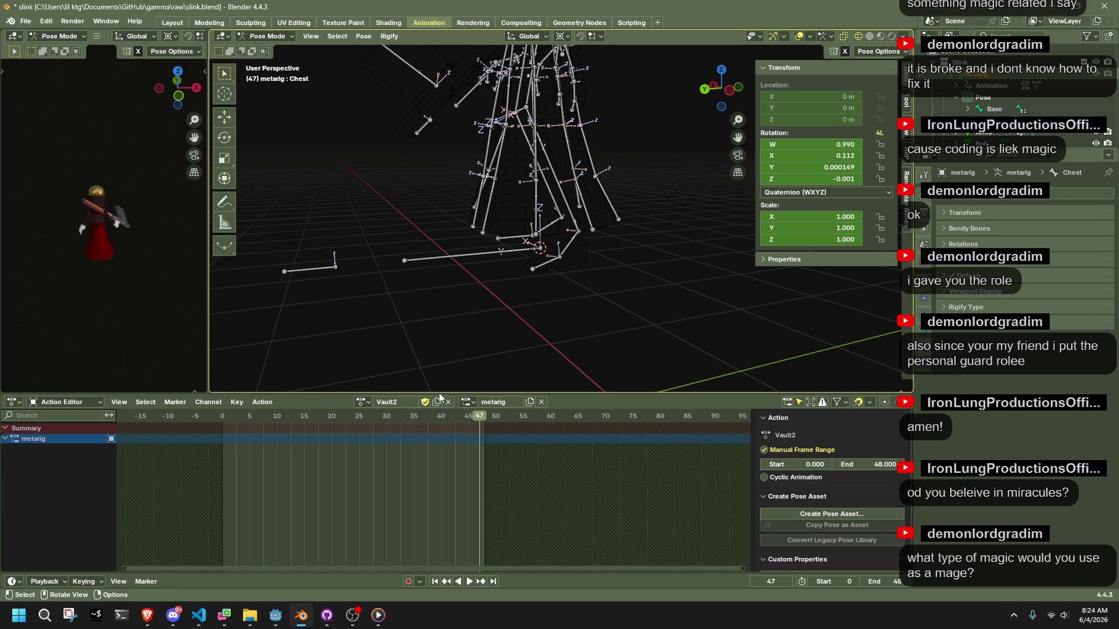
key("space")
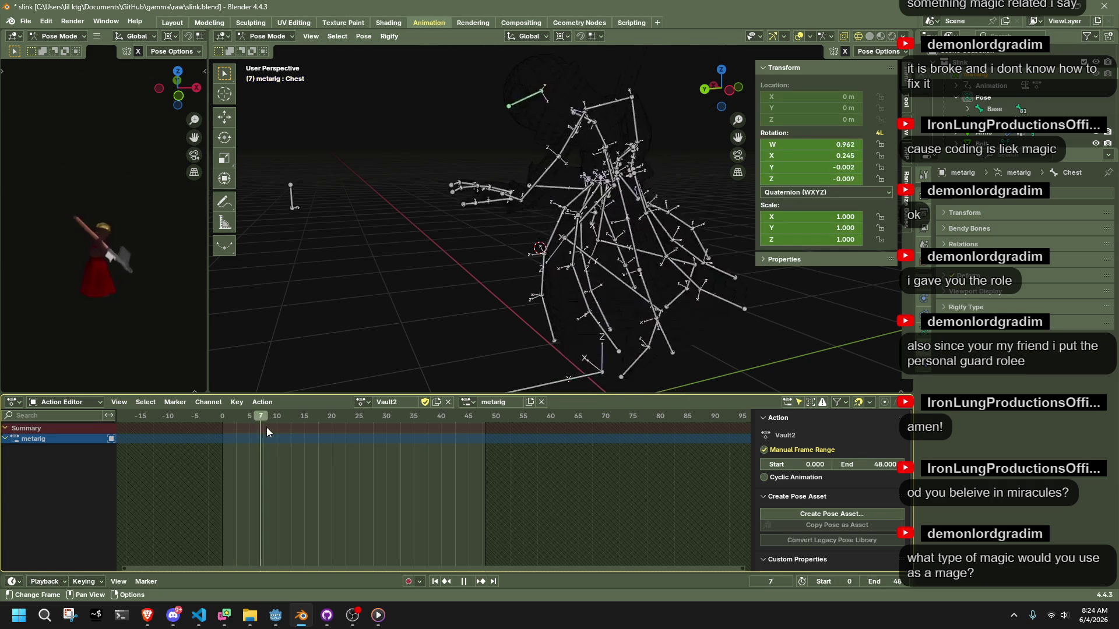
mouse_move(308, 447)
left_mouse_down()
mouse_move(254, 455)
mouse_move(274, 465)
left_mouse_up()
key("space")
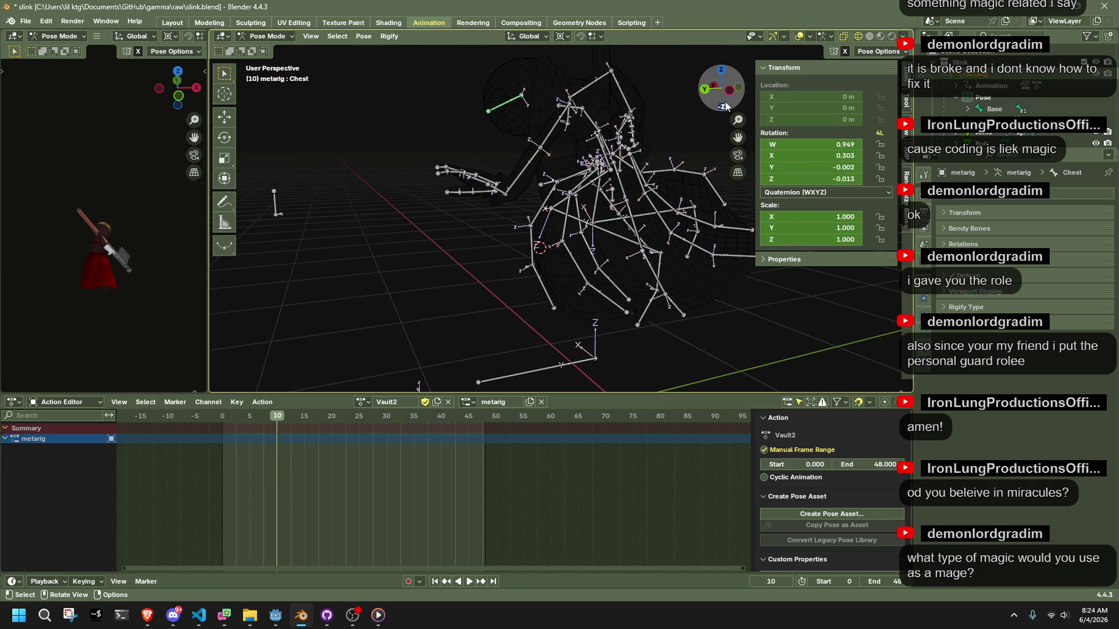
left_click(726, 105)
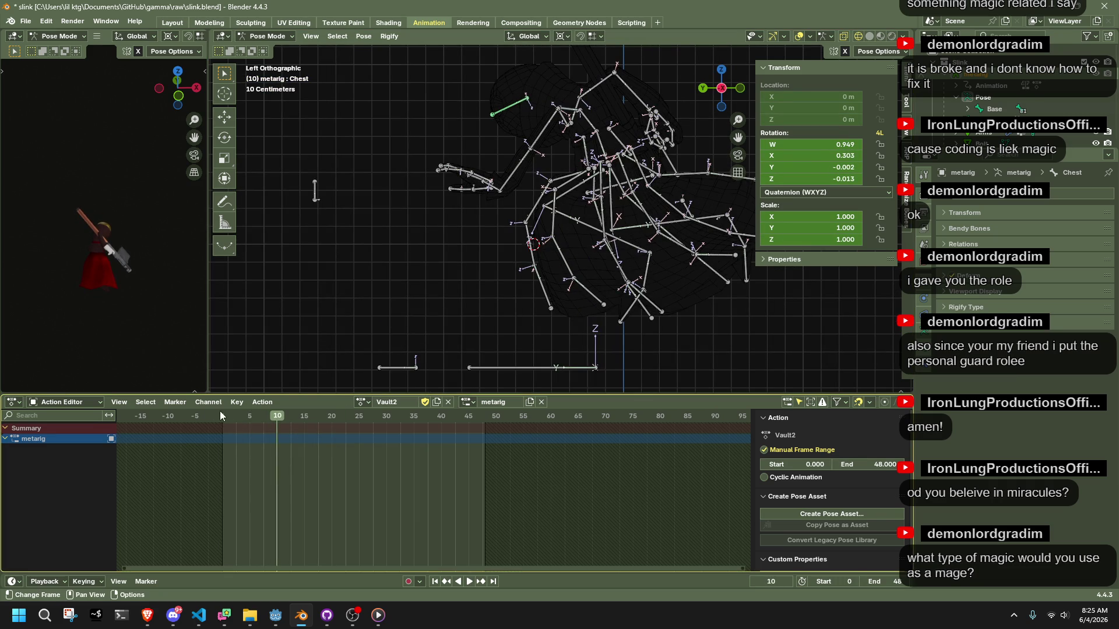
key("a")
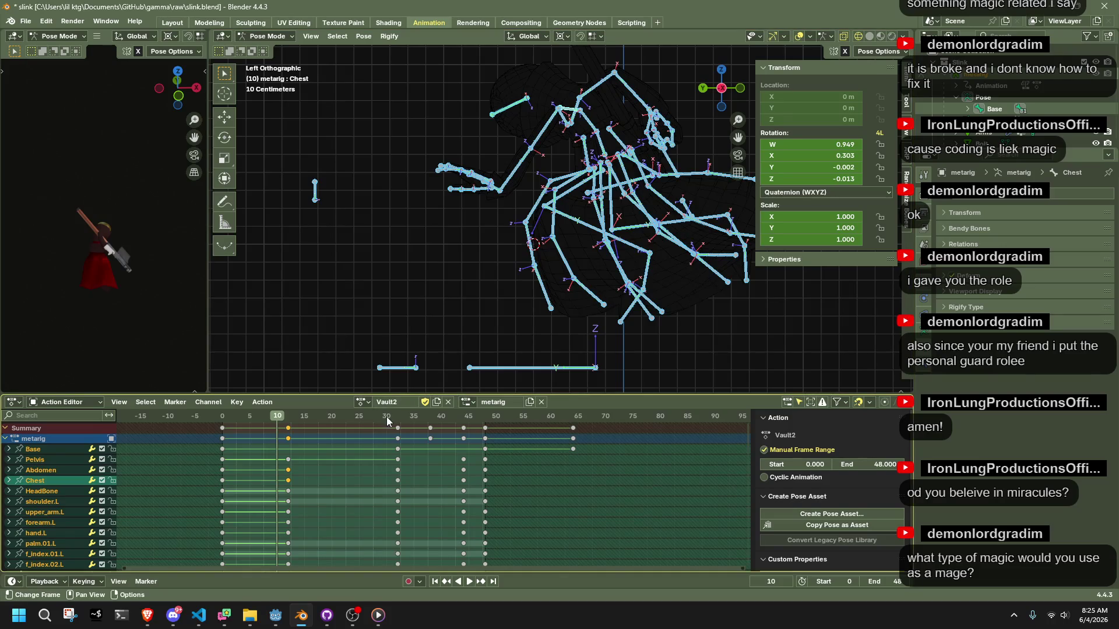
left_click_drag(386, 420, 397, 418)
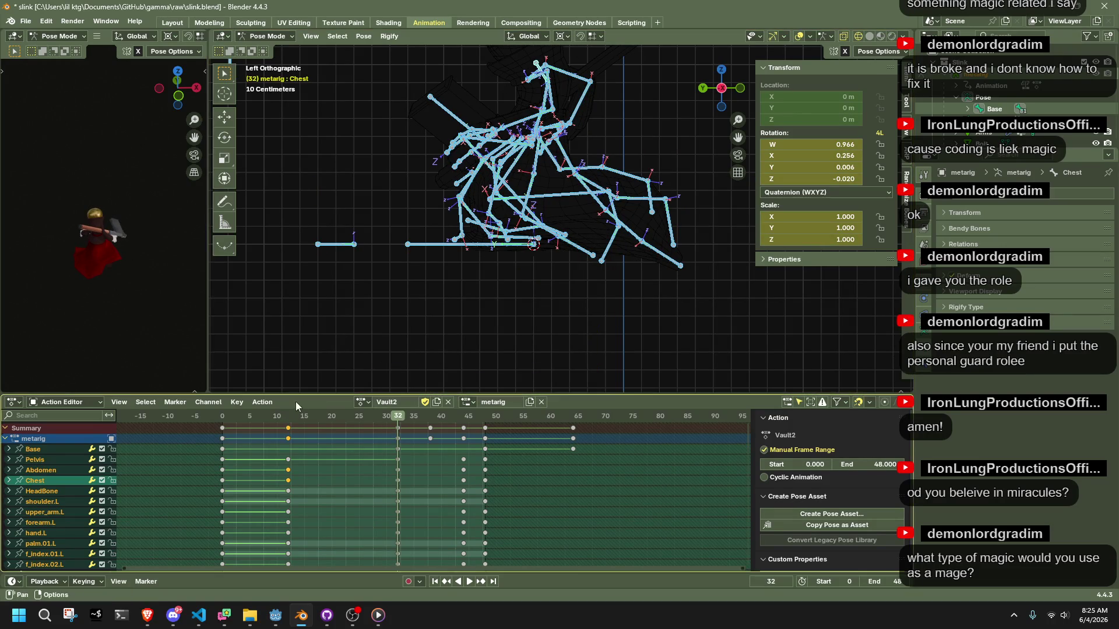
left_click(289, 417)
key("space")
scroll(421, 308, "up", 1)
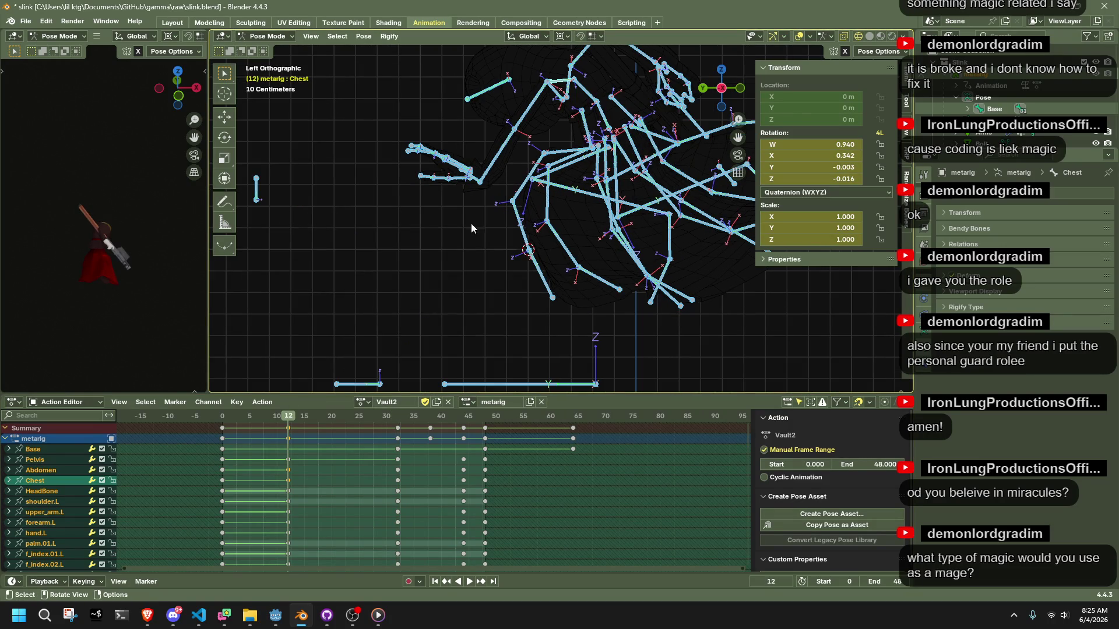
left_click(493, 169)
mouse_move(493, 169)
middle_mouse_down()
mouse_move(551, 208)
mouse_move(791, 198)
mouse_move(655, 181)
mouse_move(452, 201)
middle_mouse_up()
left_click(607, 116)
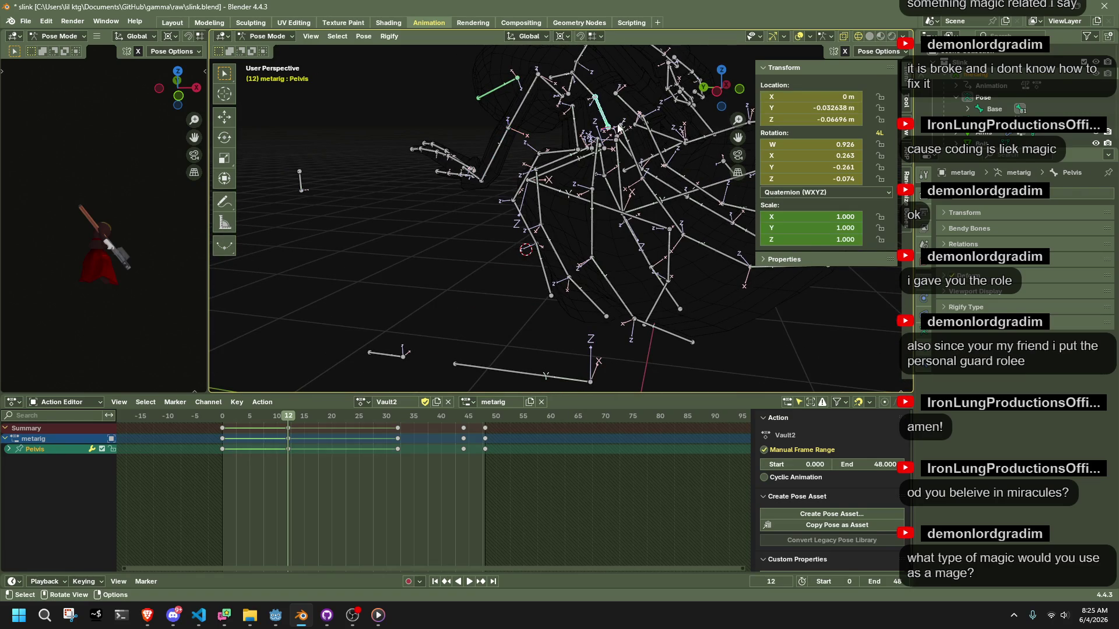
left_click(715, 93)
left_click(870, 51)
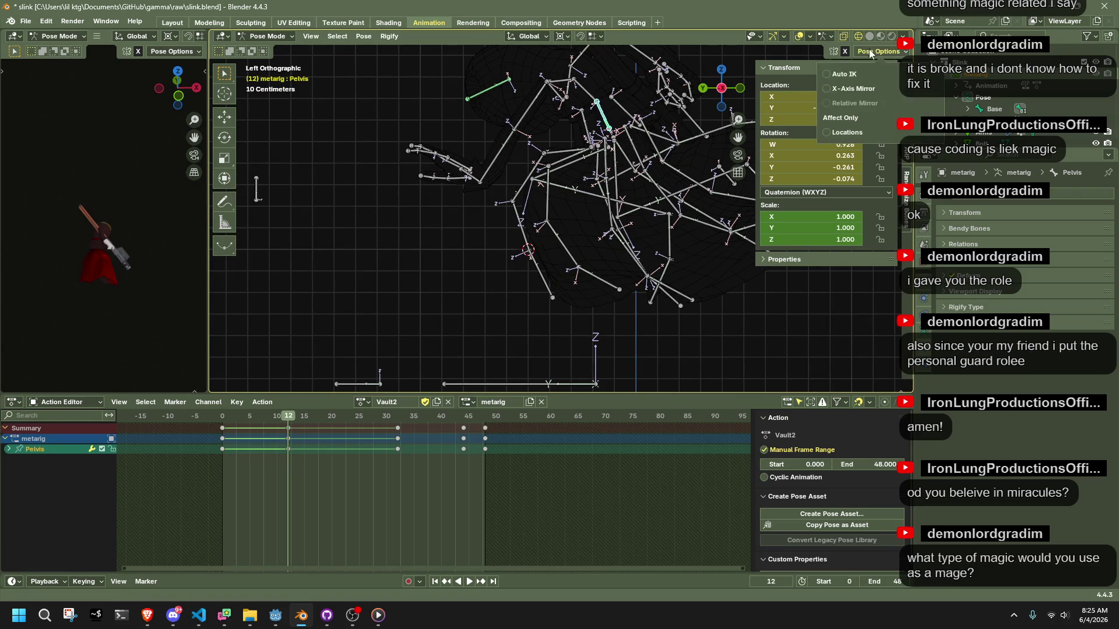
scroll(638, 208, "down", 3)
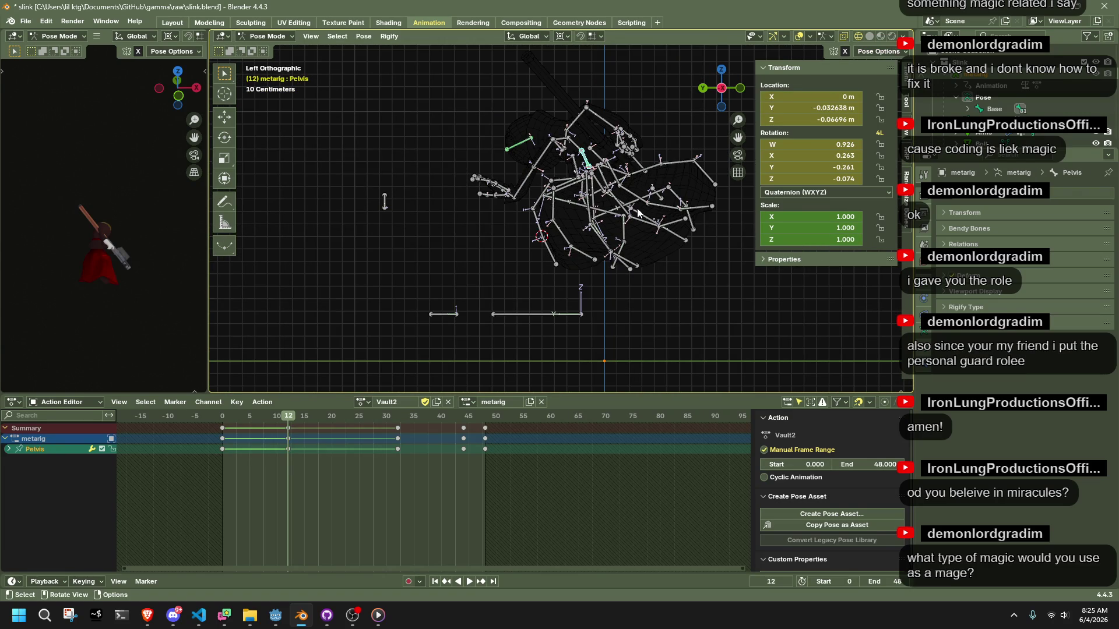
key("g")
left_click(601, 241)
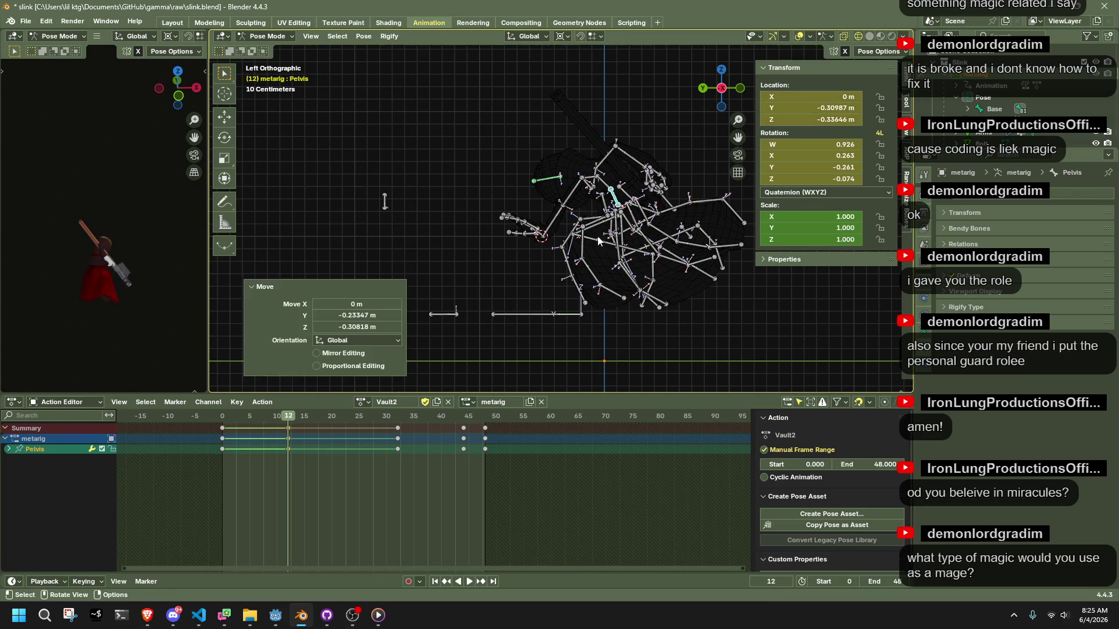
left_click(222, 420)
key("space")
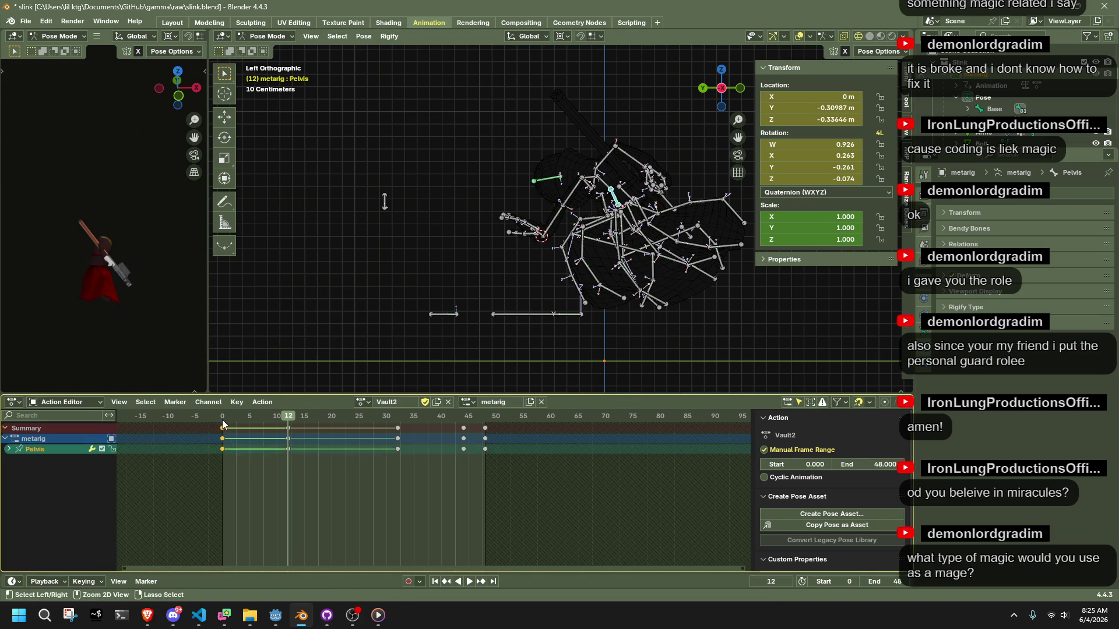
mouse_move(222, 419)
left_mouse_down()
mouse_move(288, 433)
mouse_move(225, 448)
mouse_move(302, 449)
mouse_move(289, 450)
left_mouse_up()
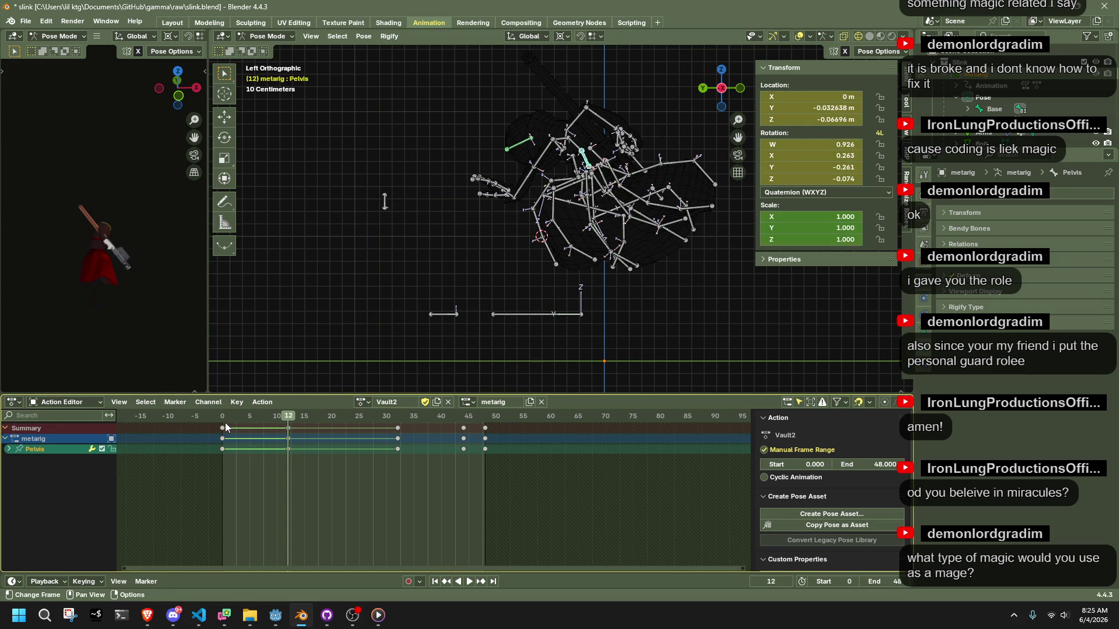
- Review the Vault2 playback and park the playhead at frame 12
key("space")
mouse_move(270, 431)
left_mouse_down()
mouse_move(347, 422)
mouse_move(480, 438)
mouse_move(287, 451)
left_mouse_up()
key("space")
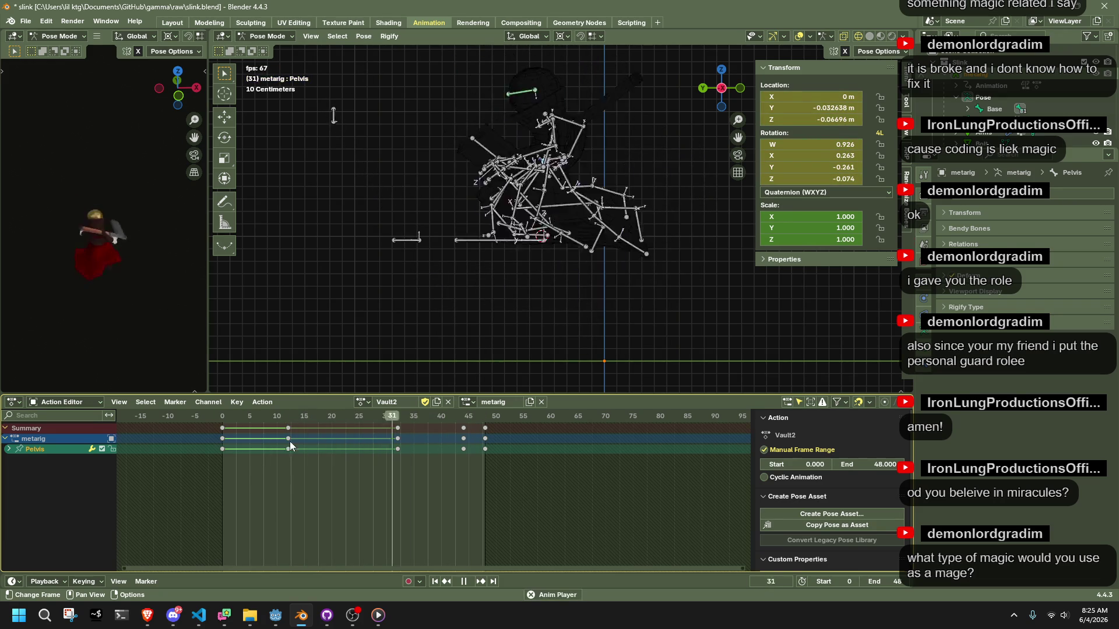
key("space")
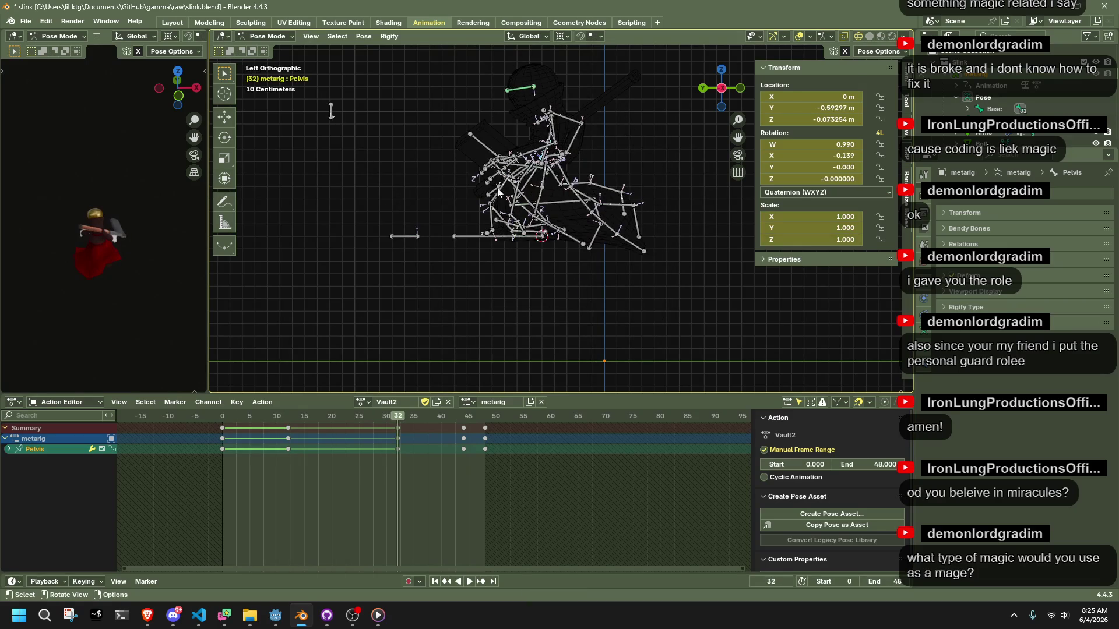
left_click_drag(242, 421, 288, 432)
- Select forearm.L, discard a trial rotation, and turn on Auto IK
left_click(519, 188)
key("r")
left_click(665, 121)
key("ctrl+z")
left_click(868, 53)
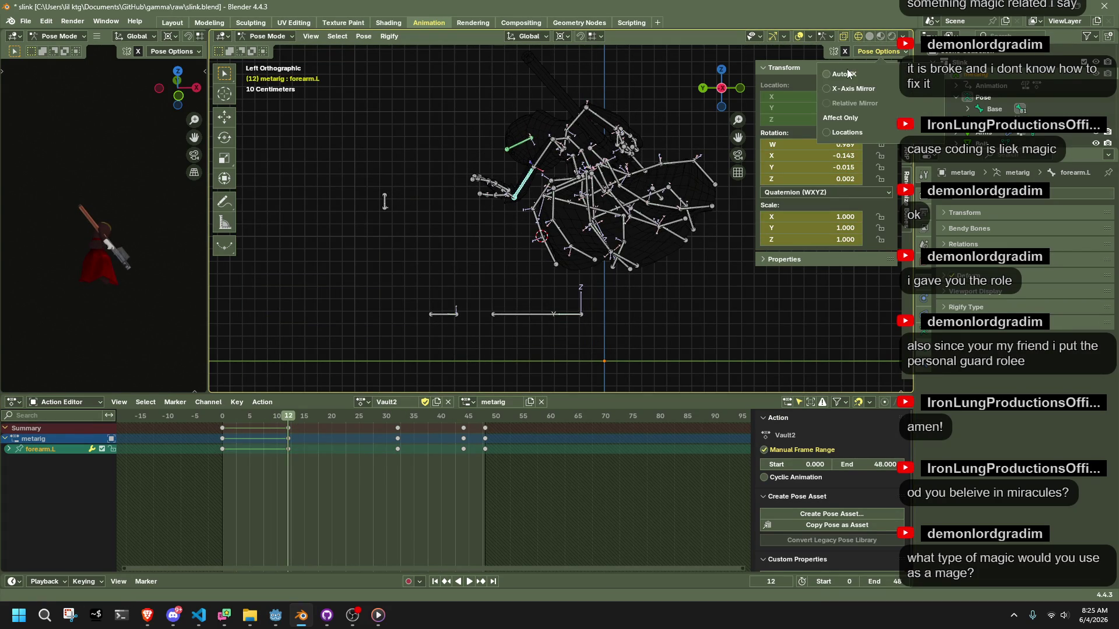
left_click(704, 88)
- Reposition the left forearm with Auto IK at frame 12, checking it from the side
key("g")
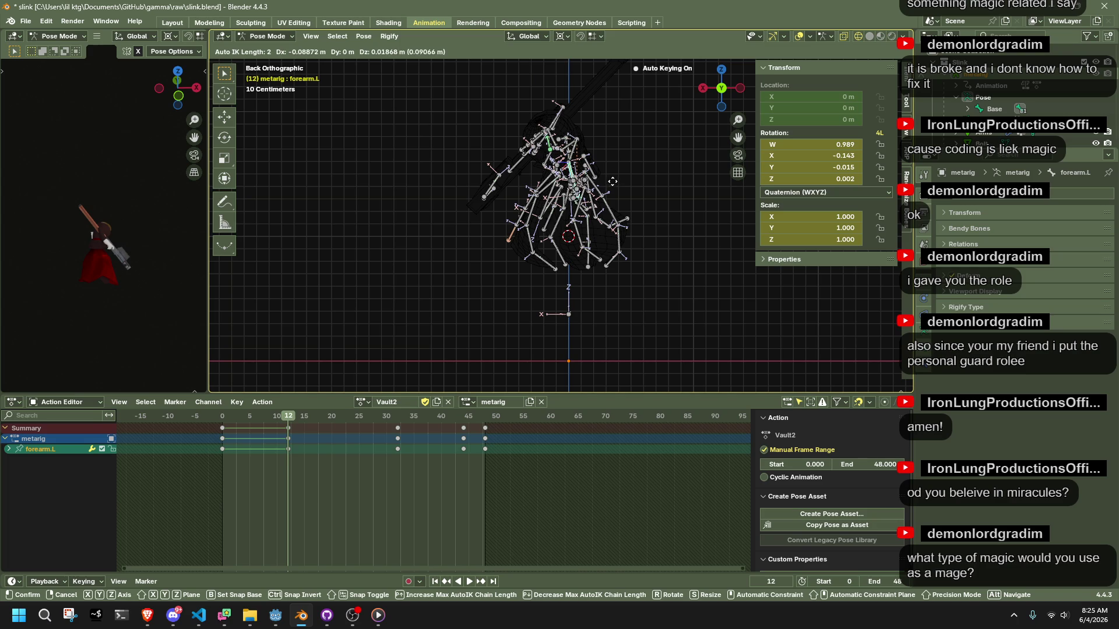
scroll(611, 180, "up", 3, "alt")
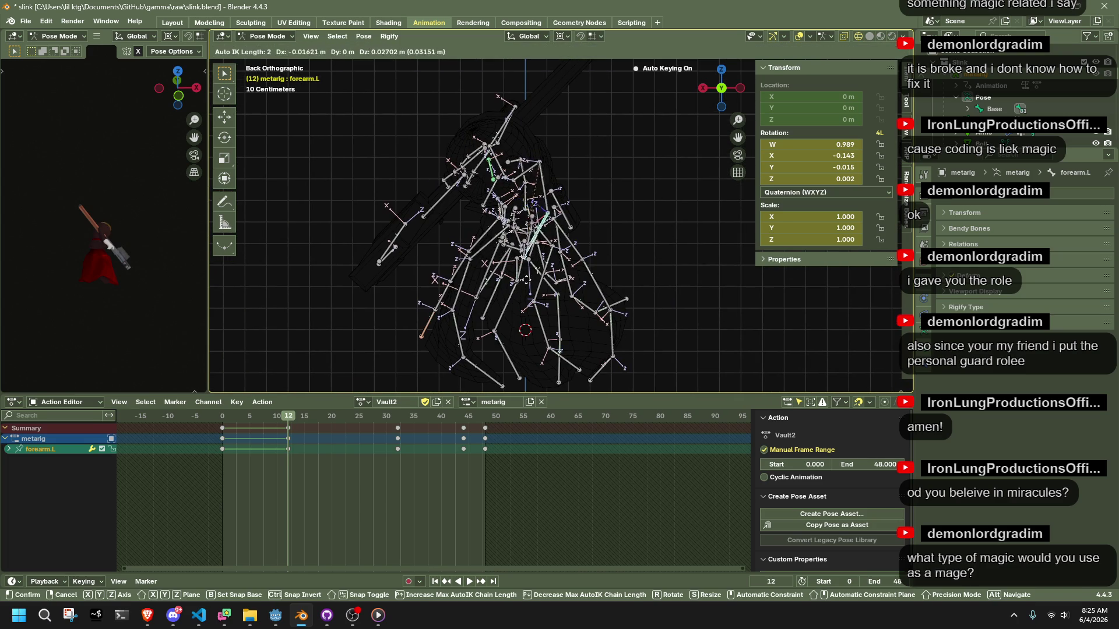
left_click(530, 270)
key("g")
left_click(539, 263)
middle_click_drag(539, 263, 668, 128)
left_click(736, 89)
key("g")
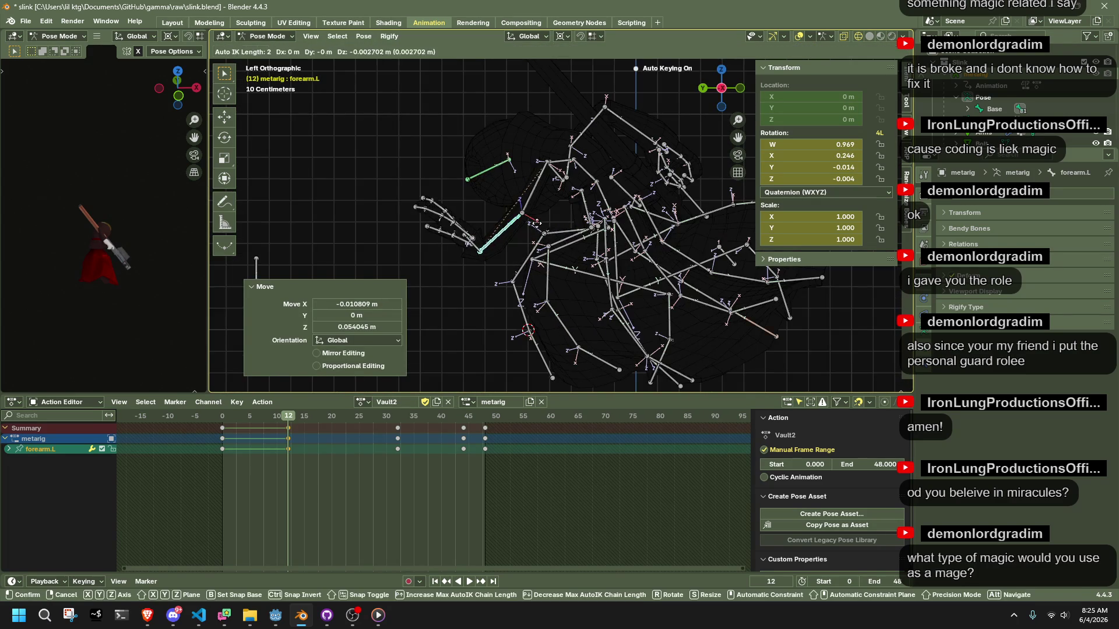
left_click(566, 246)
- Clear all transforms on hand.L and move it into a new position with Auto IK
left_click(512, 273)
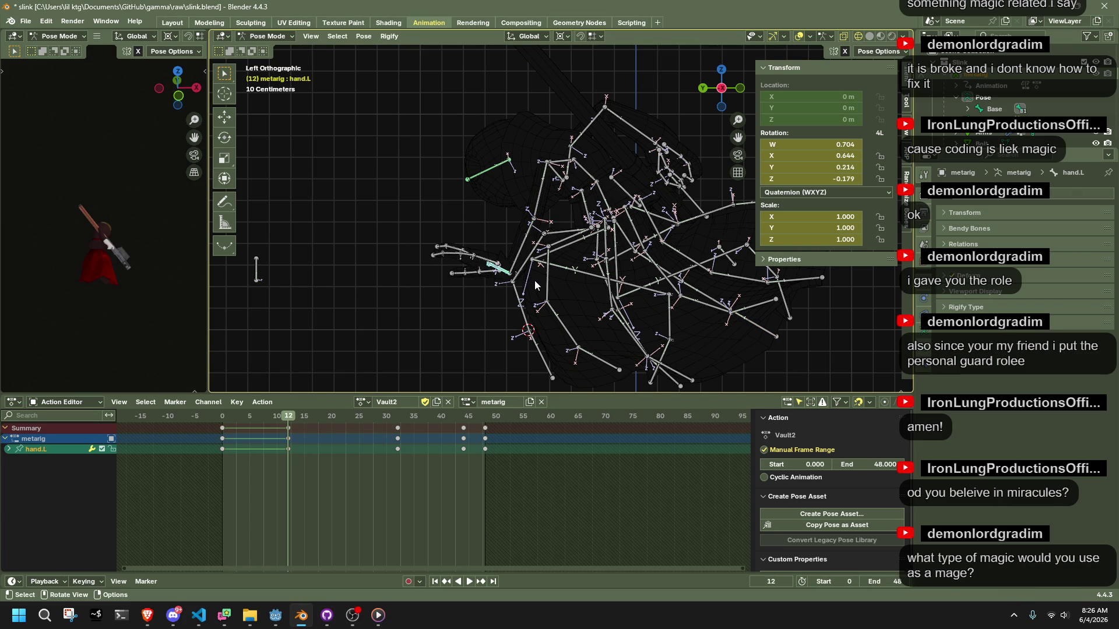
left_click(363, 36)
mouse_move(482, 62)
left_click(525, 61)
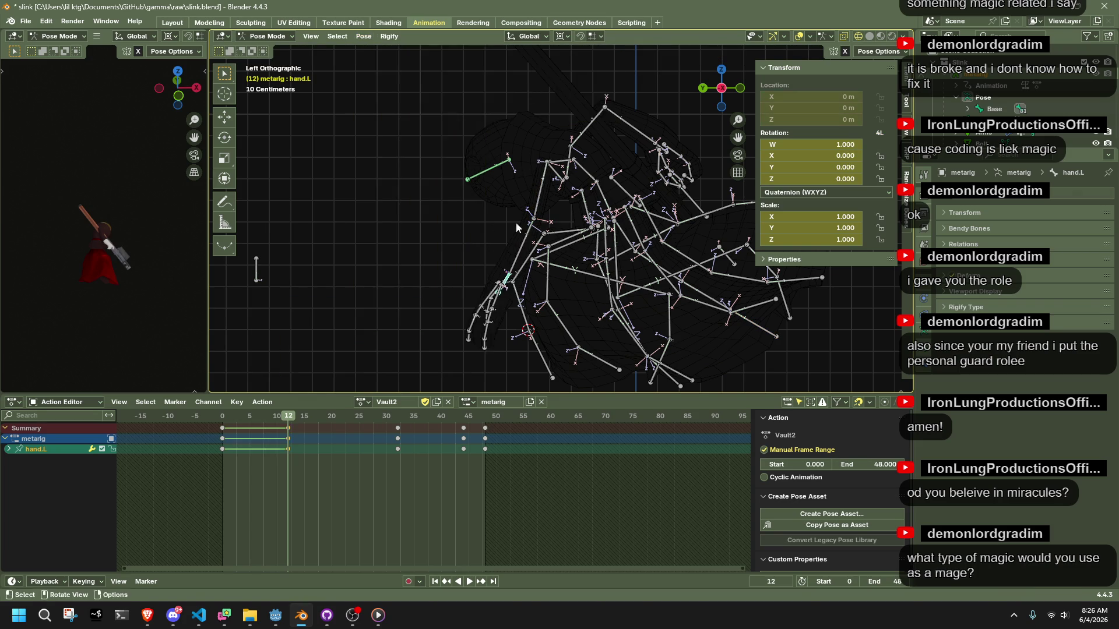
key("g")
left_click(502, 308)
mouse_move(502, 308)
middle_mouse_down()
mouse_move(694, 303)
mouse_move(438, 301)
mouse_move(644, 312)
middle_mouse_up()
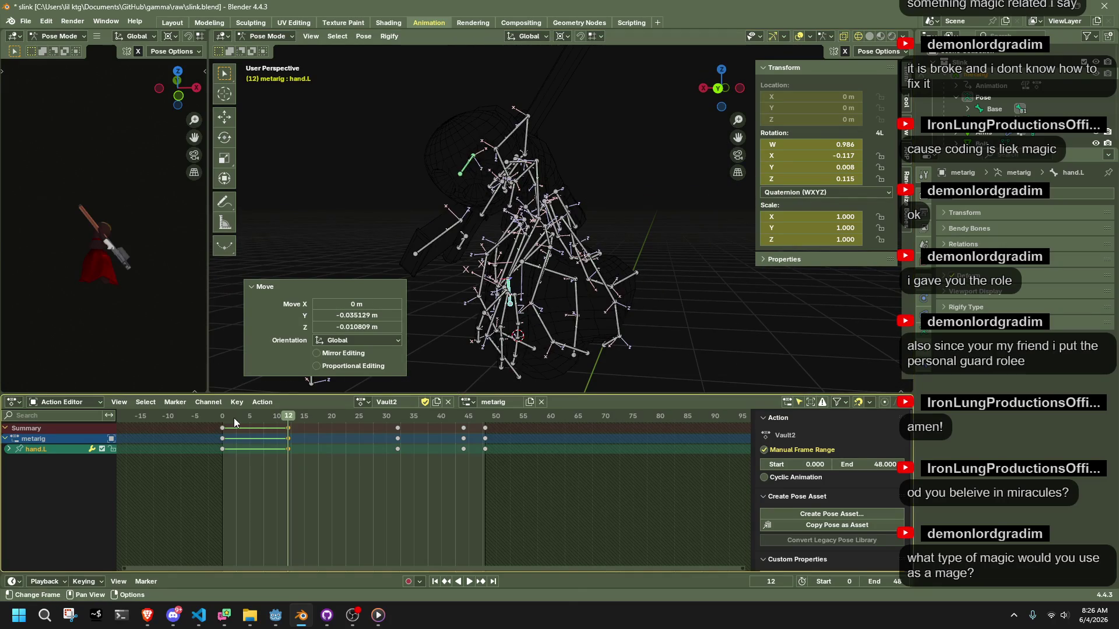
- Play back the reworked arm and return the playhead to frame 0
key("space")
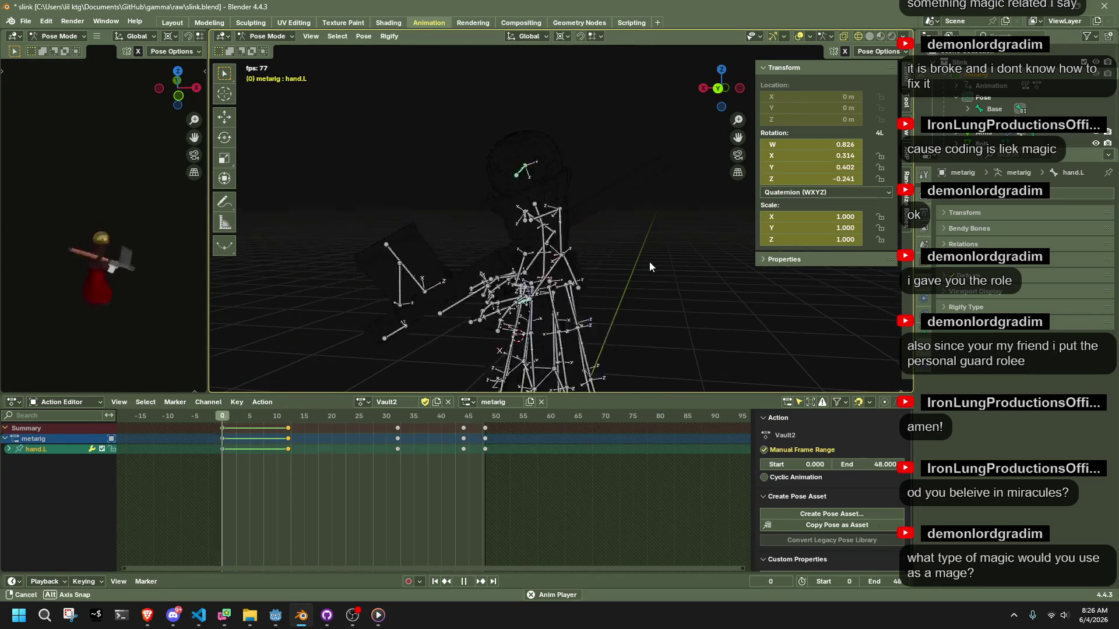
left_click(703, 88)
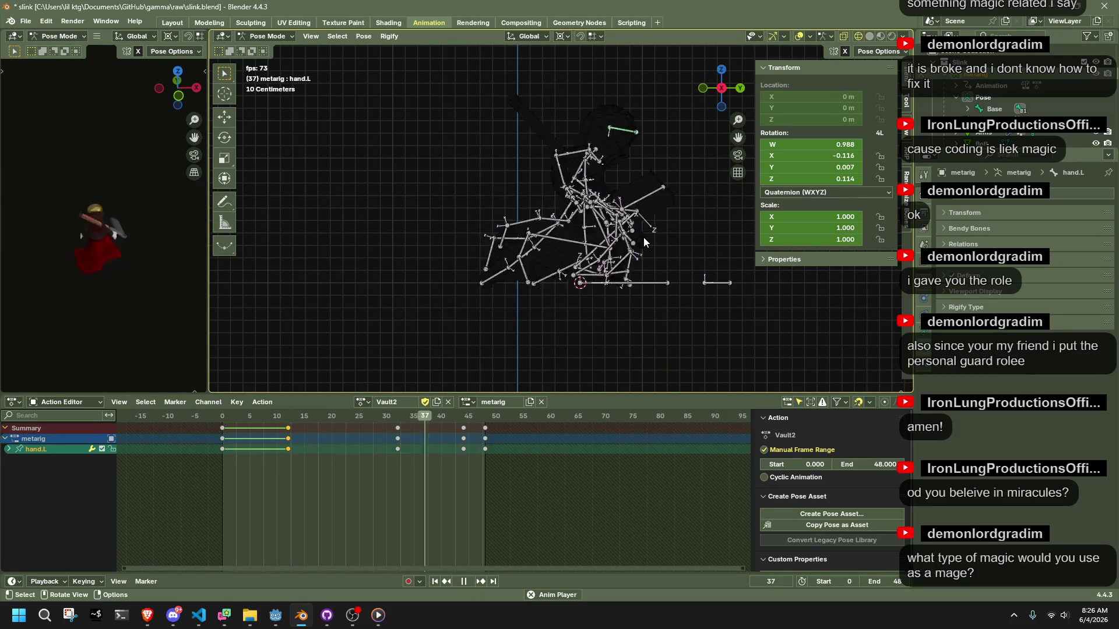
key("KP_3")
left_click(223, 422)
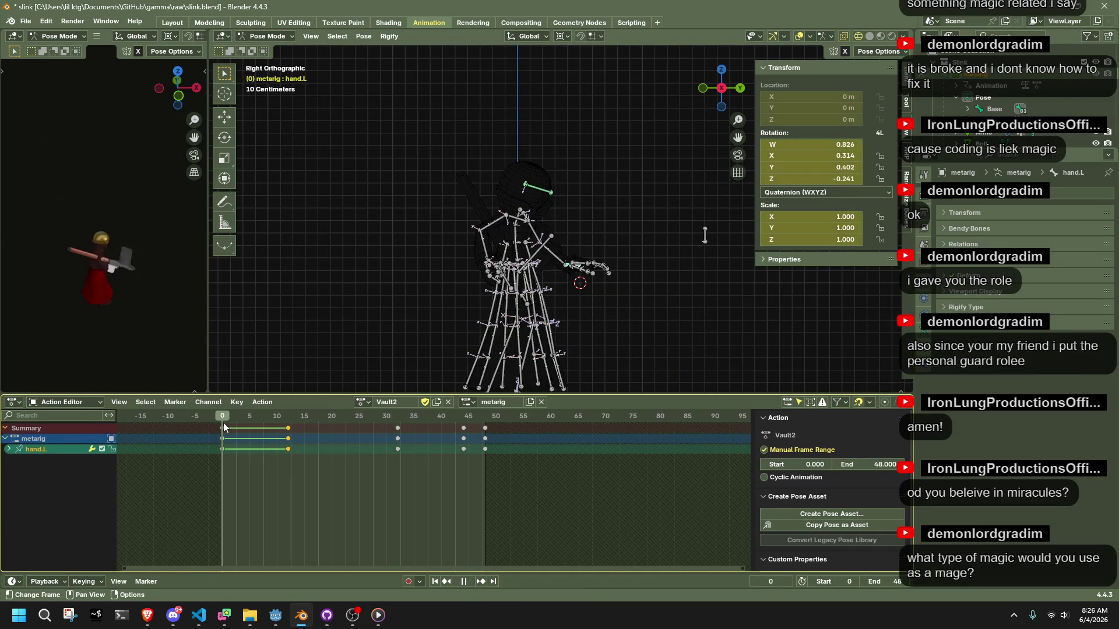
key("space")
mouse_move(631, 274)
middle_mouse_down()
mouse_move(593, 306)
mouse_move(523, 312)
mouse_move(453, 300)
mouse_move(431, 319)
middle_mouse_up()
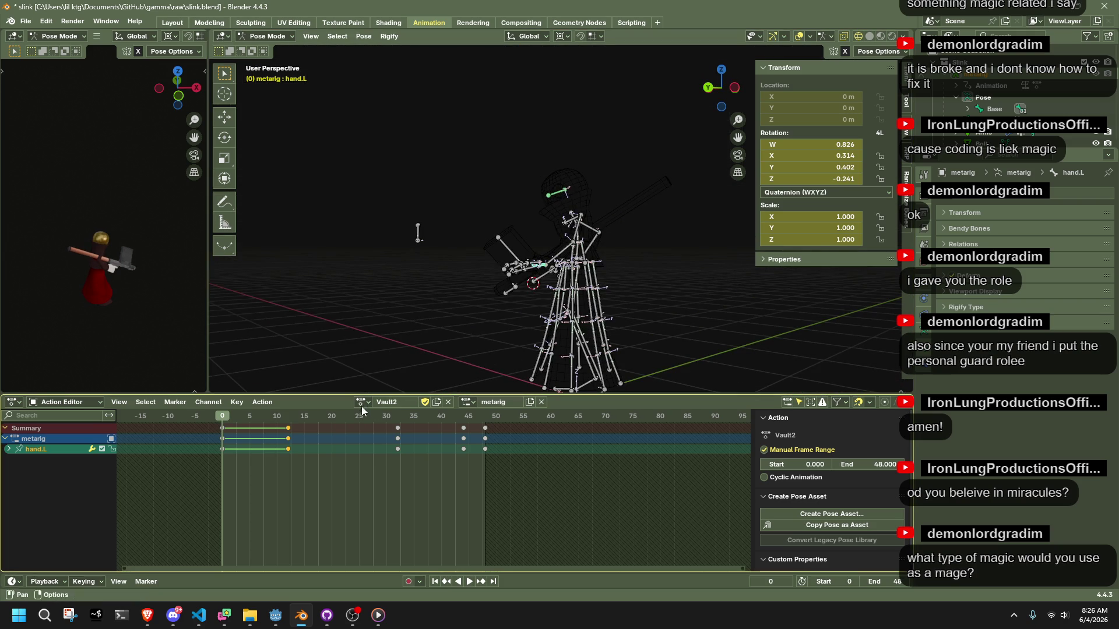
- Copy the whole rig's pose from frame -12 of the Vault action
key("a")
left_click(361, 401)
left_click(387, 498)
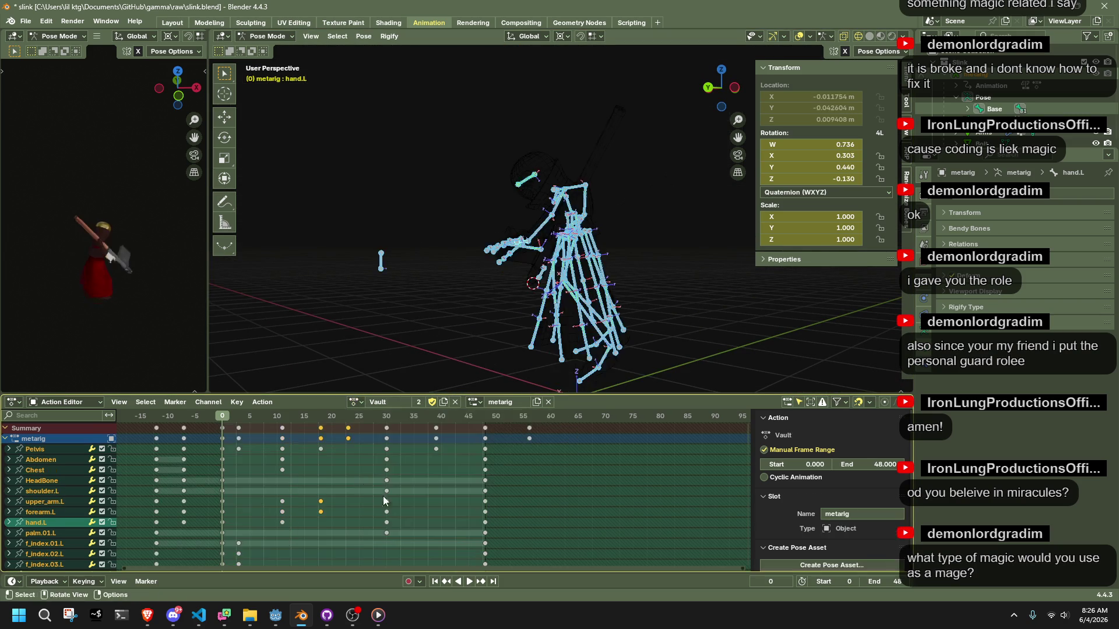
left_click_drag(181, 421, 157, 418)
key("ctrl+c")
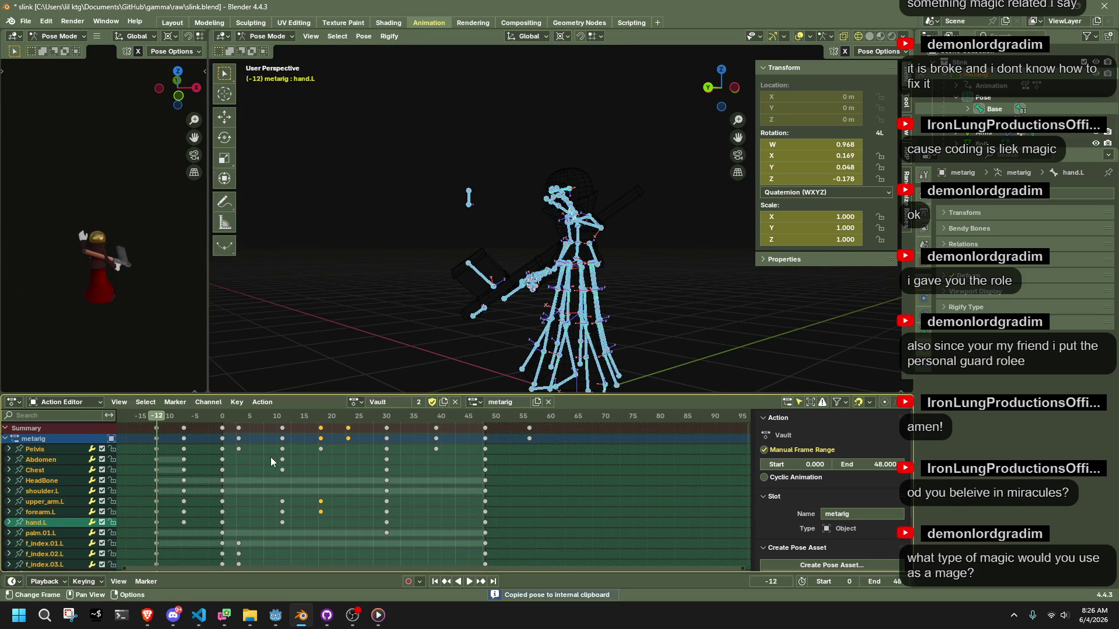
- Paste that pose as keys at frame -10 of Vault2, then return to frame 0 in Right view
left_click(364, 399)
left_click(387, 507)
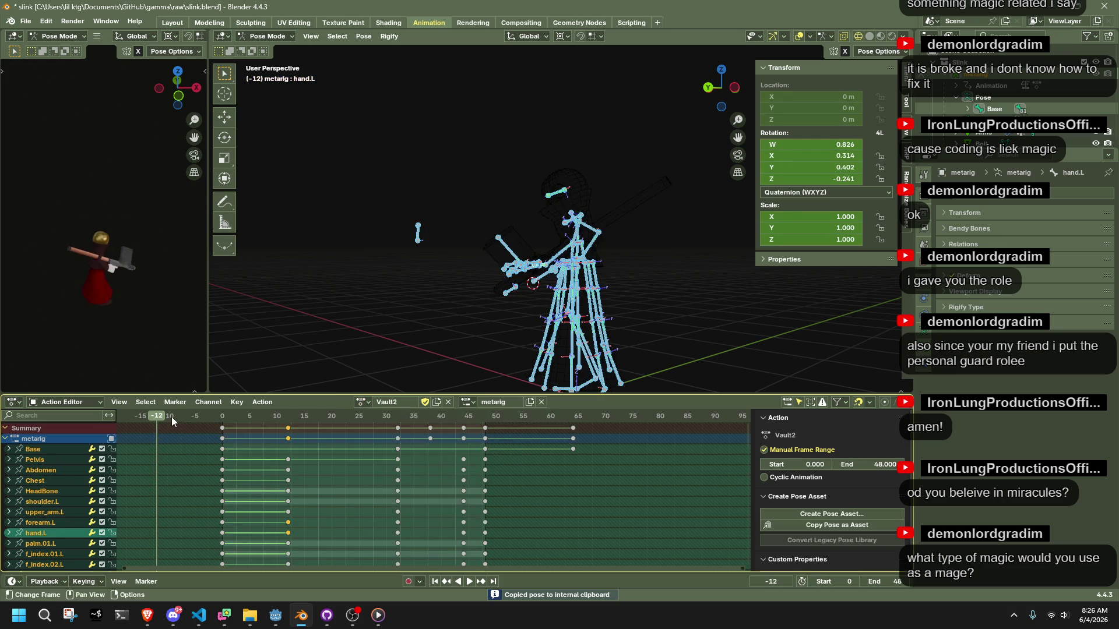
left_click(172, 416)
left_click(169, 418)
key("ctrl+v")
middle_click_drag(571, 332, 603, 339)
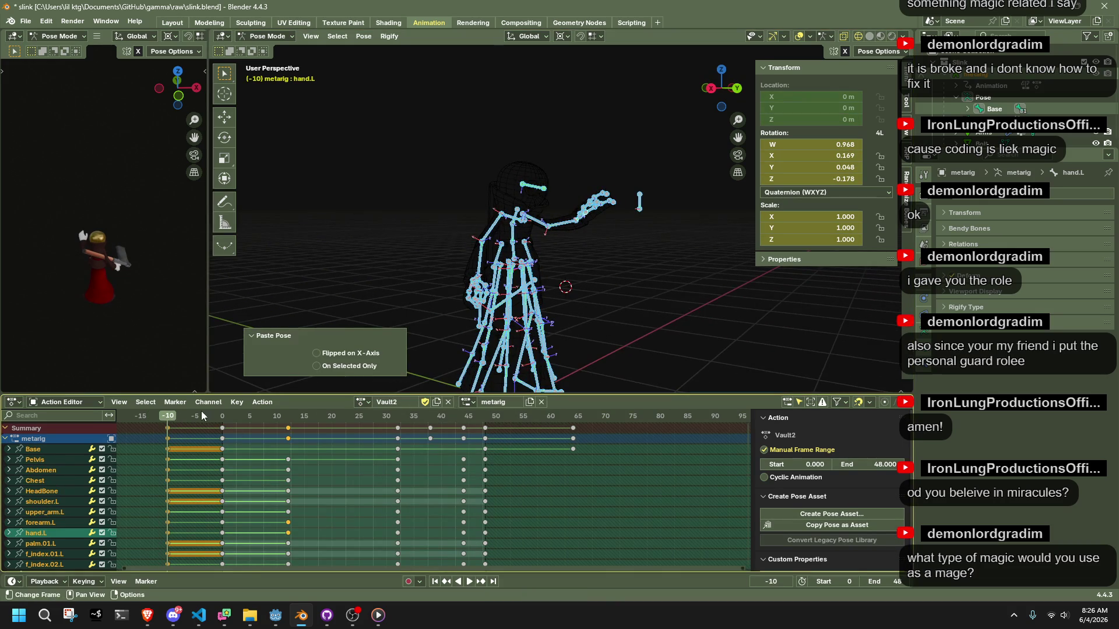
left_click_drag(177, 418, 222, 417)
key("KP_3")
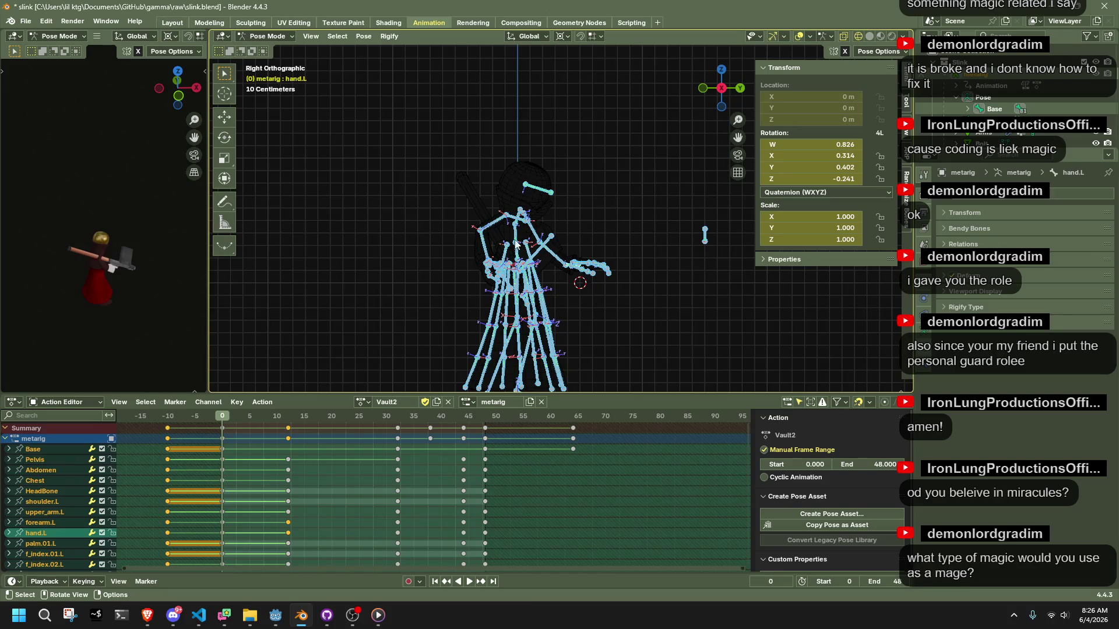
- Move the Chest and forearm.L bones into a new pose at frame 0
left_click(516, 254)
scroll(537, 211, "up", 2)
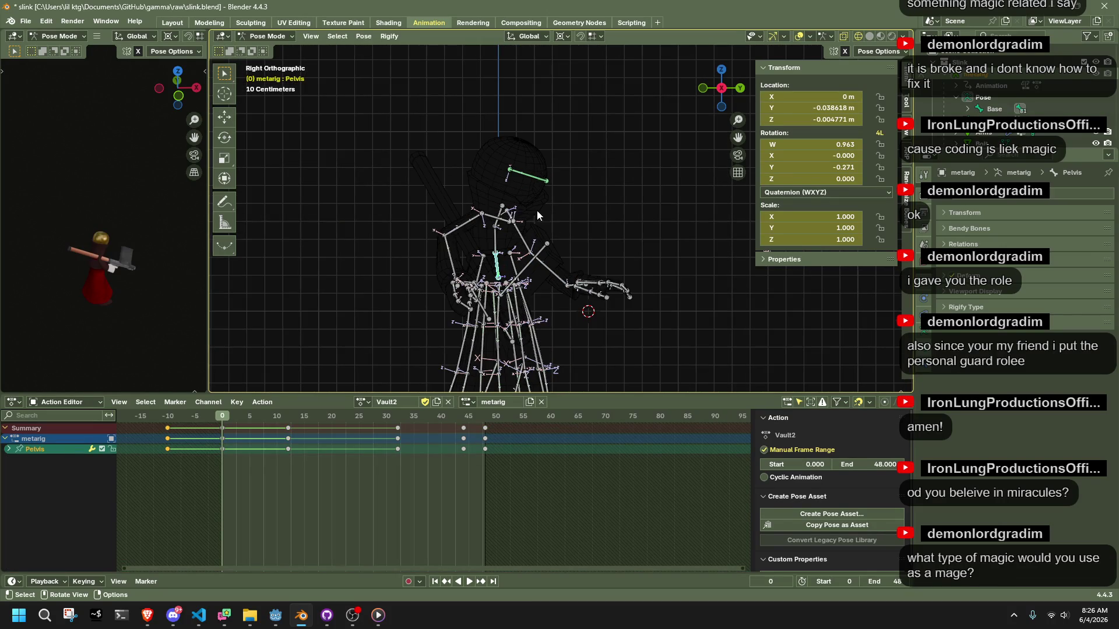
left_click(507, 209)
key("g")
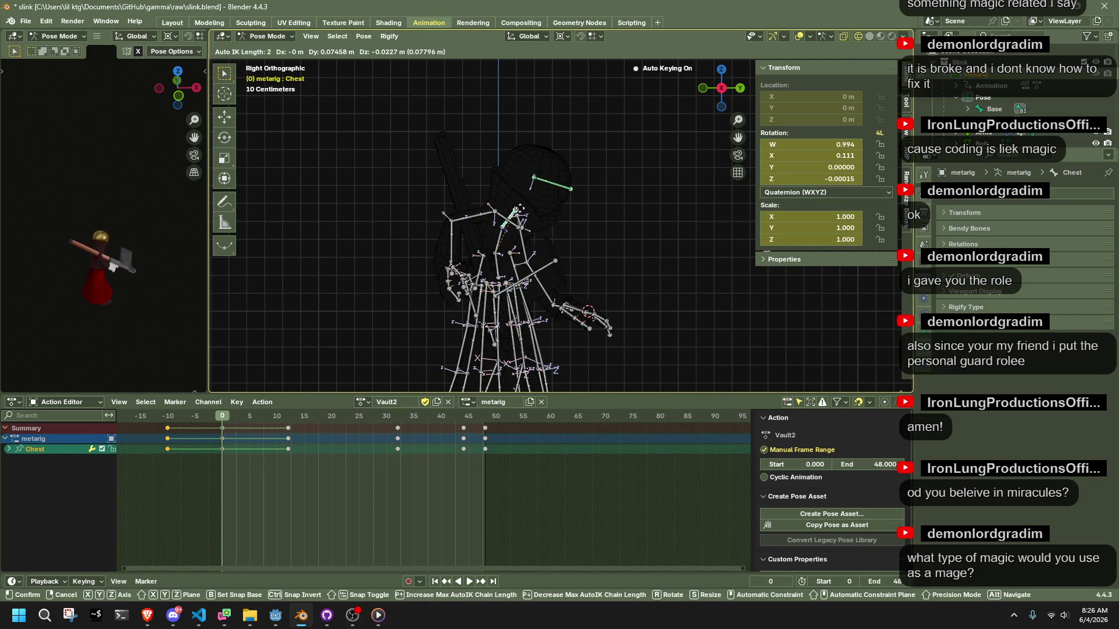
left_click(527, 218)
left_click(532, 292)
key("g")
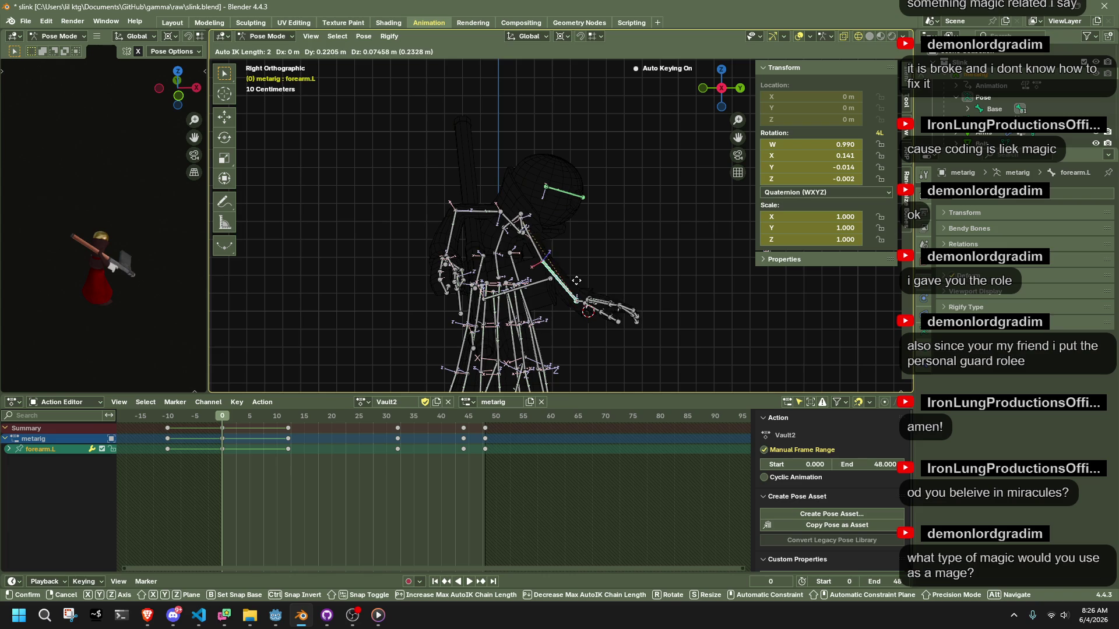
left_click(584, 290)
- Move upper_arm.R, snap the 3D cursor to it, and set transform orientation to Normal
left_click(486, 221)
key("g")
left_click(604, 200)
key("shift+s")
key("2")
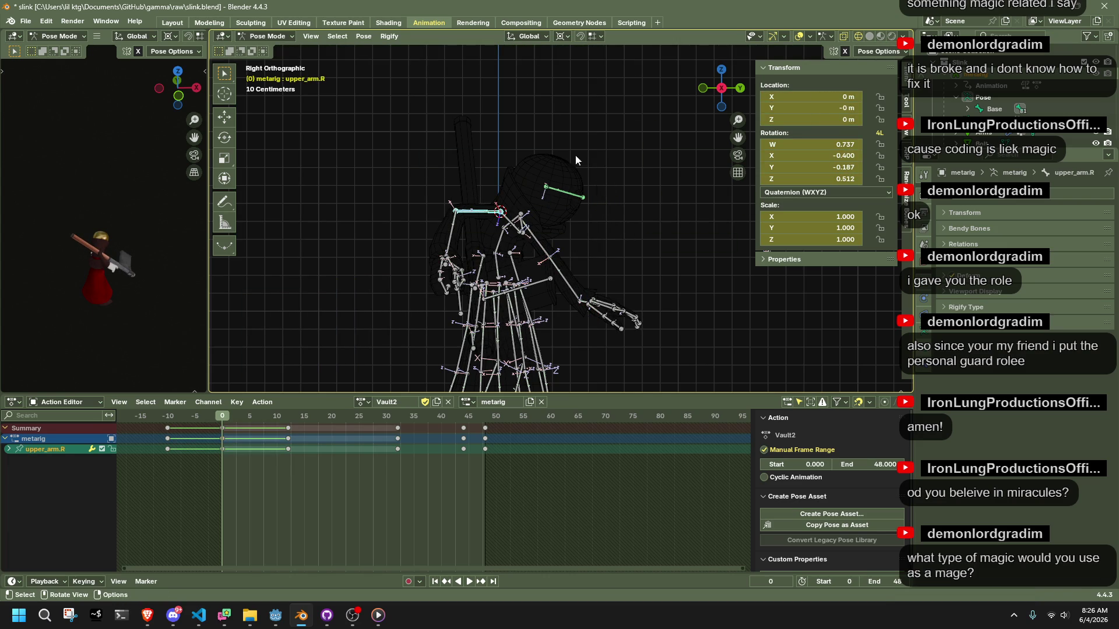
left_click(527, 36)
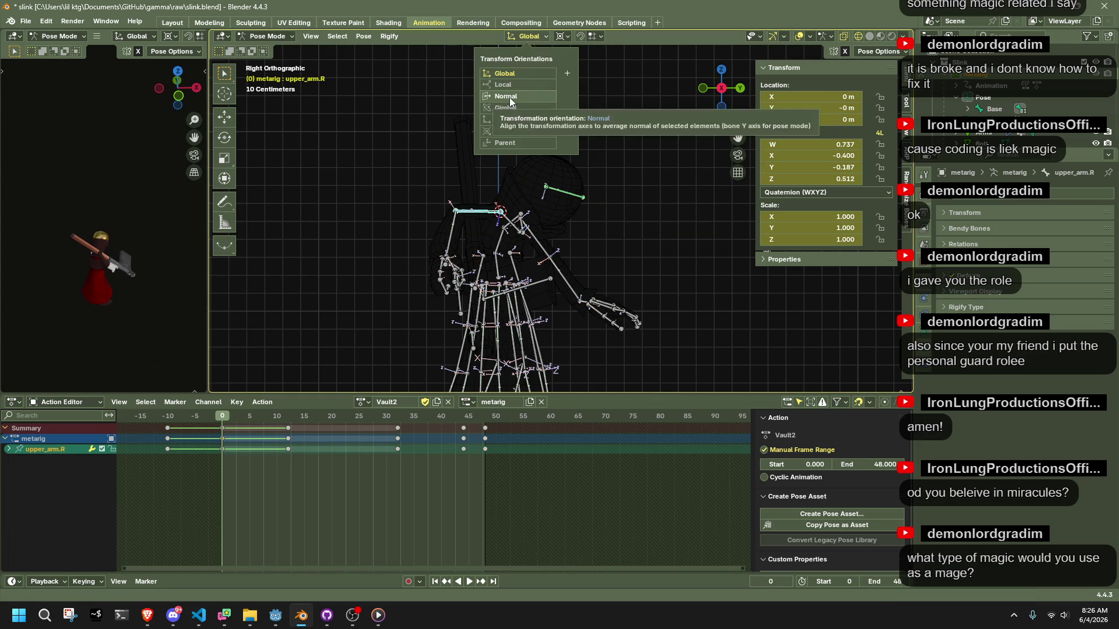
left_click(509, 102)
- Rotate upper_arm.R about its Y axis, then 28.3° about X, and play back to check
key("r")
key("y")
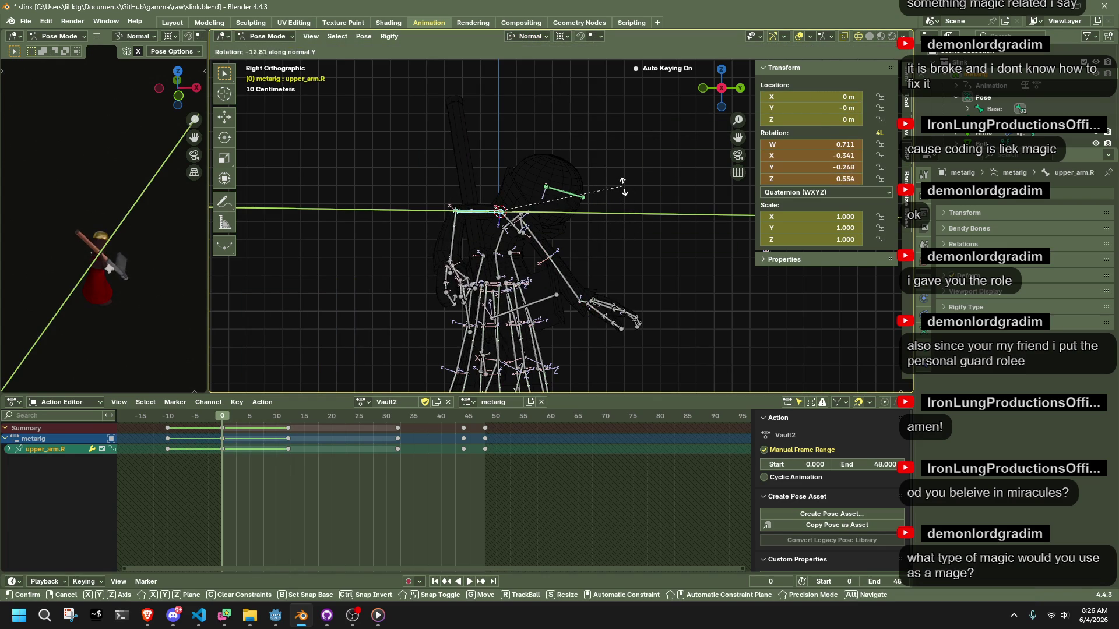
left_click(618, 175)
key("r")
key("x")
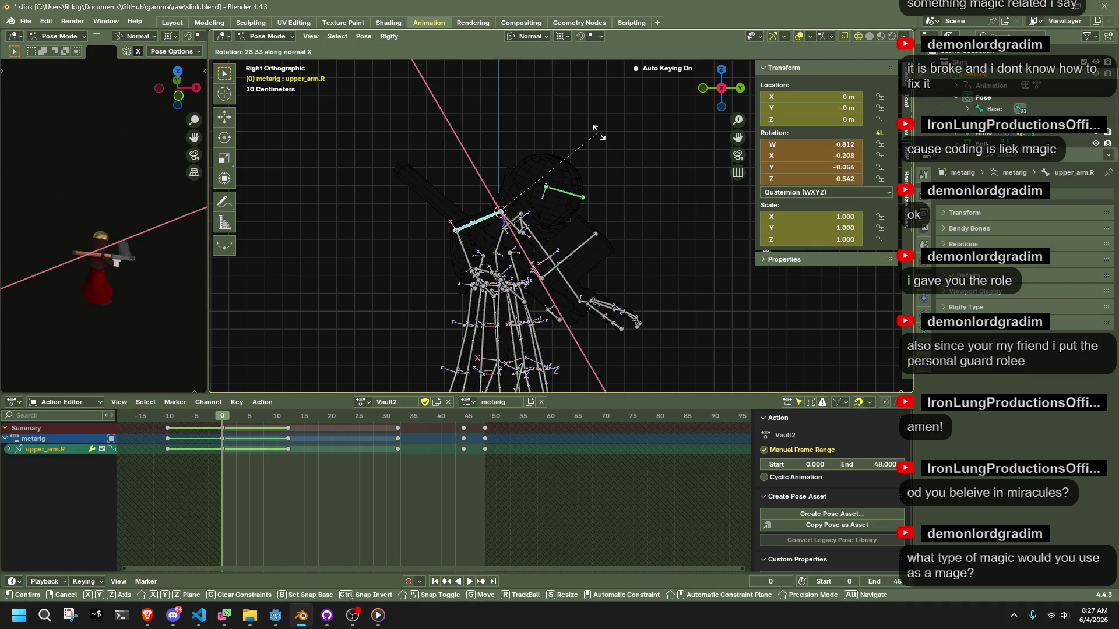
left_click(603, 140)
key("space")
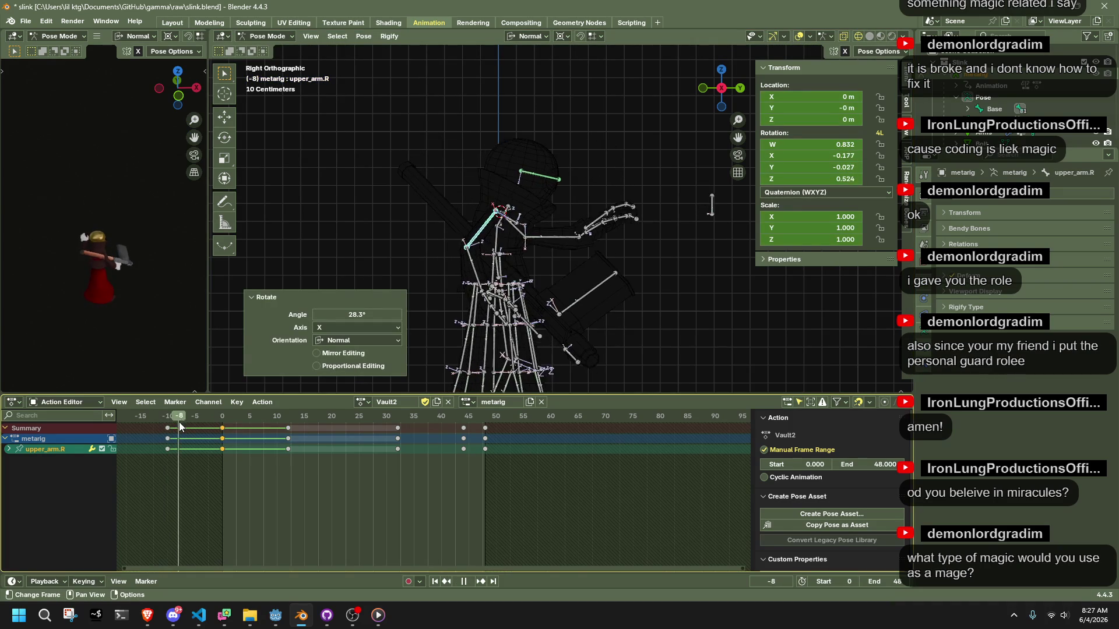
mouse_move(235, 437)
left_mouse_down()
mouse_move(428, 443)
mouse_move(290, 450)
mouse_move(313, 457)
mouse_move(404, 441)
mouse_move(392, 440)
mouse_move(429, 446)
mouse_move(358, 458)
left_mouse_up()
- Shift the Vault2 keys around frame 38 two frames earlier and replay the animation
key("a")
key("a")
key("space")
mouse_move(440, 469)
left_mouse_down()
mouse_move(417, 422)
mouse_move(428, 431)
left_mouse_up()
key("g")
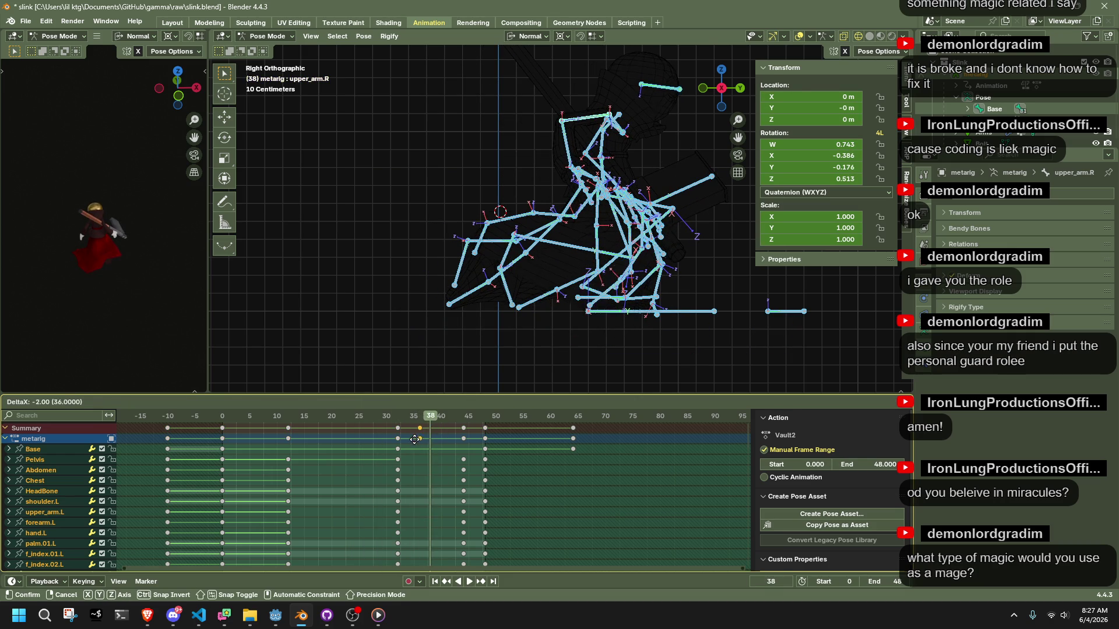
left_click(429, 450)
key("space")
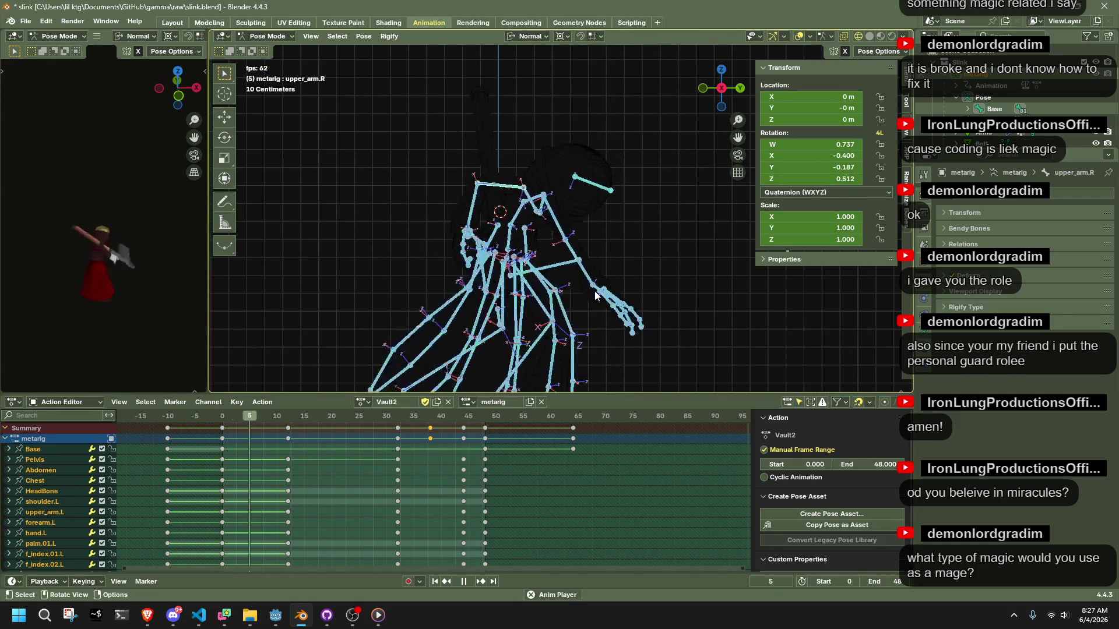
mouse_move(677, 288)
middle_mouse_down()
mouse_move(487, 270)
mouse_move(537, 288)
middle_mouse_up()
- Save slink.blend, deselect all bones, orbit around the playing rig, then stop playback
key("ctrl+s")
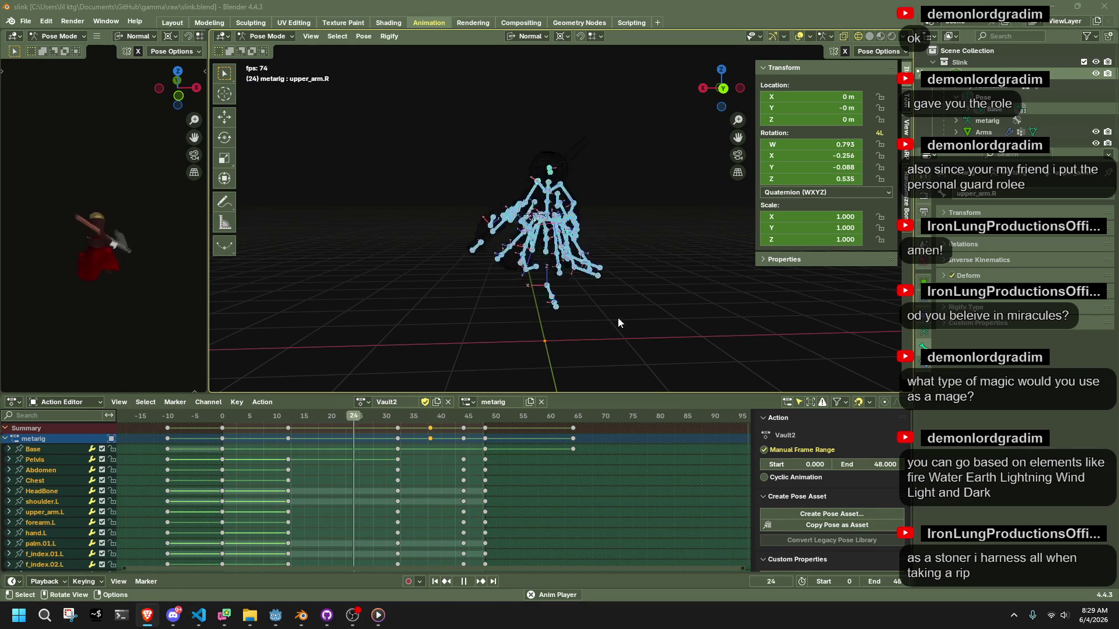
left_click(701, 339)
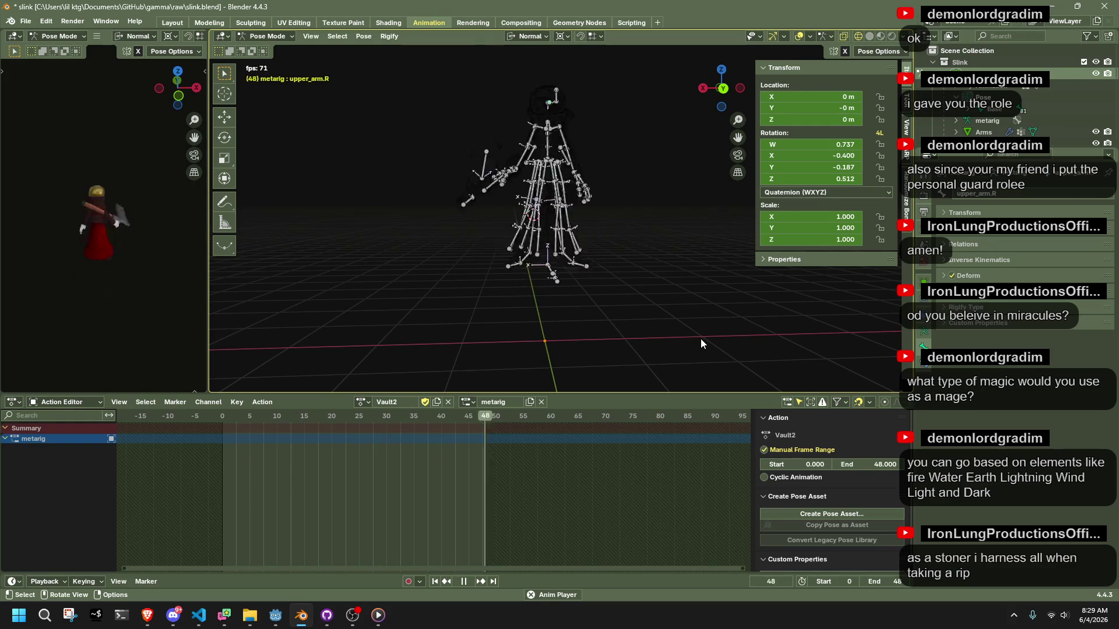
key("ctrl+s")
middle_click_drag(619, 300, 617, 308)
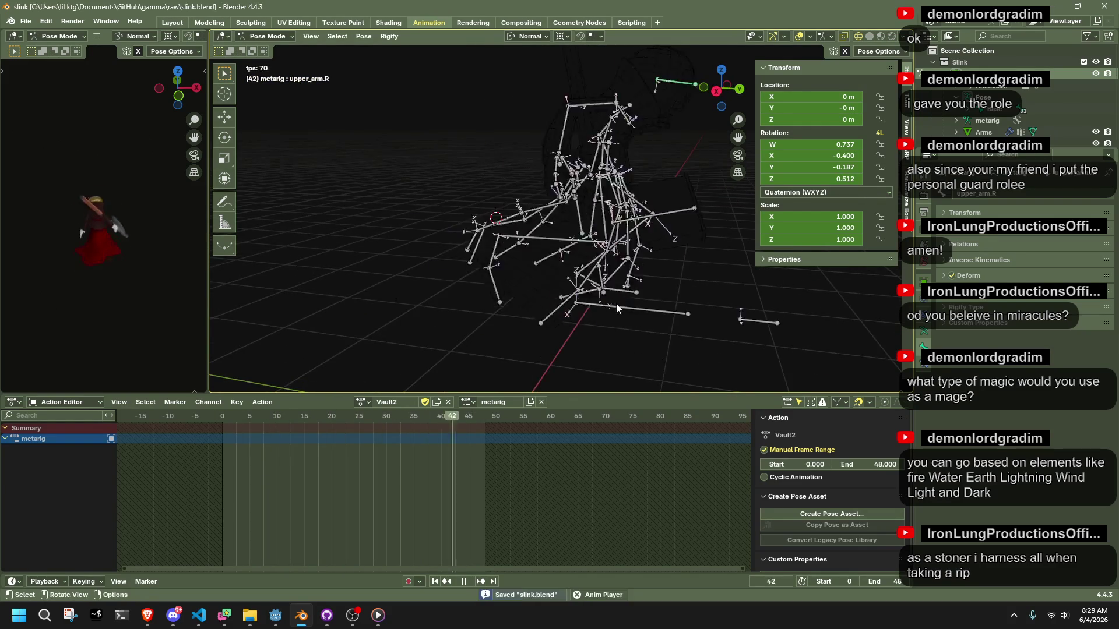
scroll(583, 280, "down", 3)
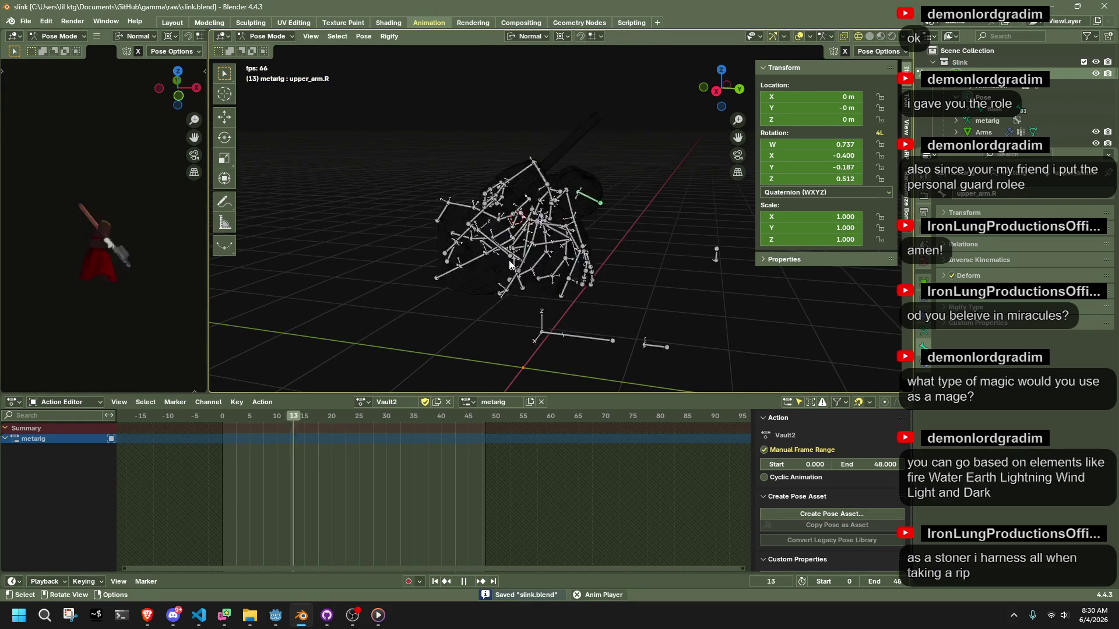
middle_click_drag(509, 260, 669, 268)
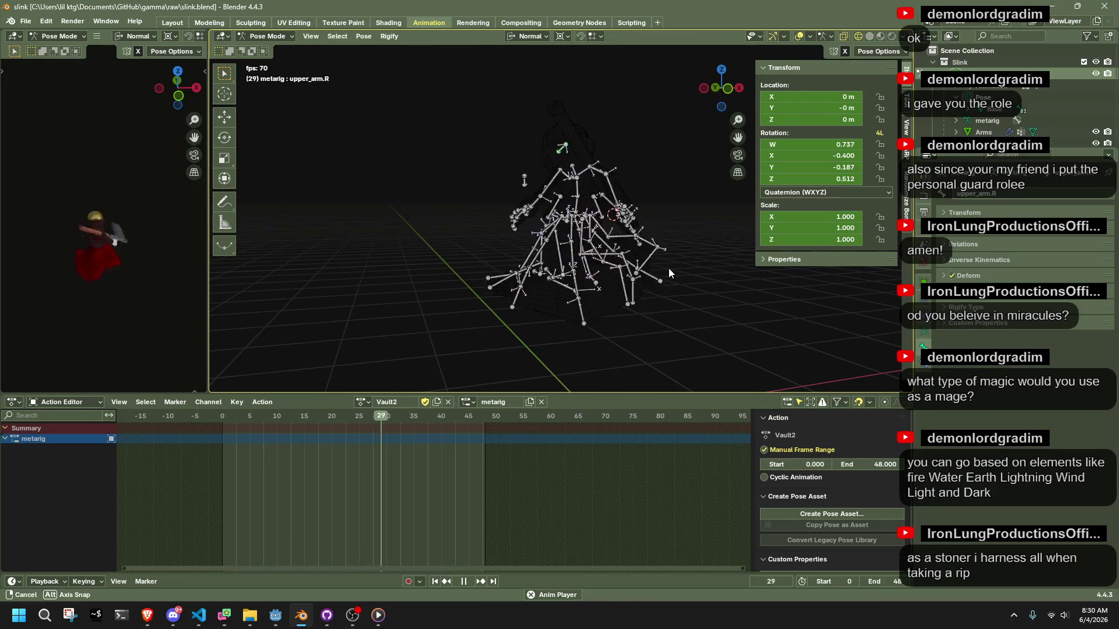
key("space")
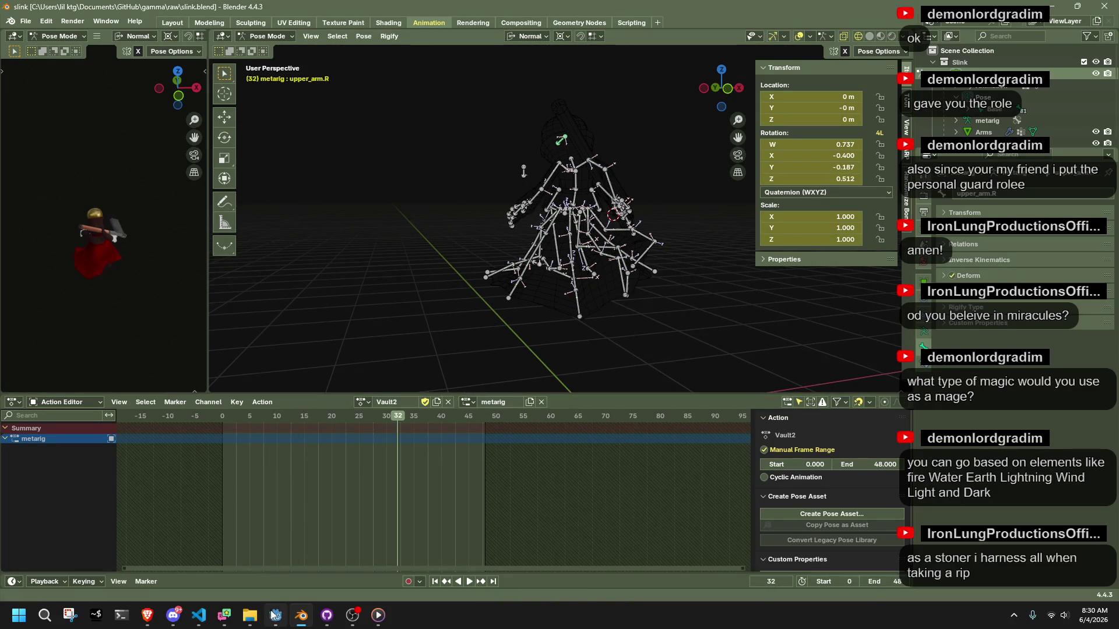
left_click(274, 614)
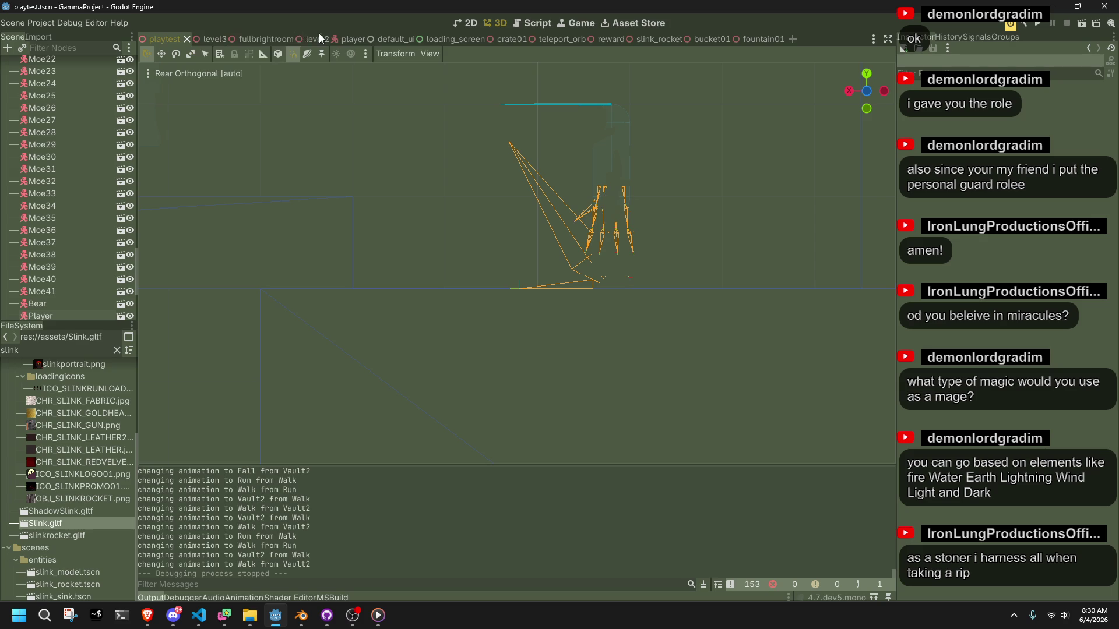
- In the player scene's AnimationTree, set a new Xfade Time on the Vault2-to-Walk transition
left_click(342, 38)
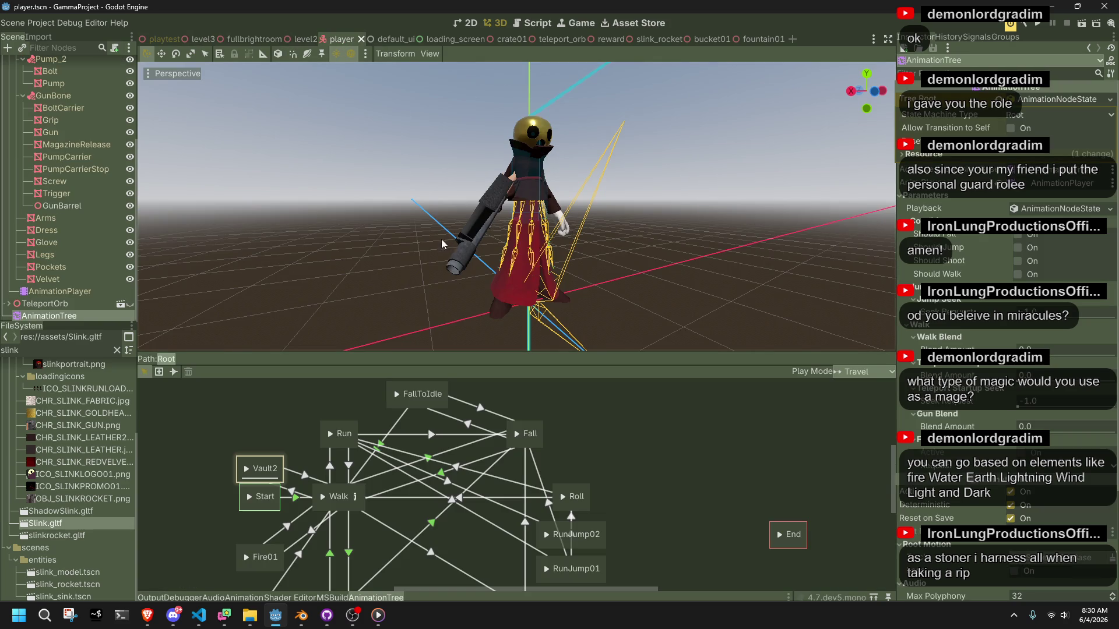
left_click(272, 464)
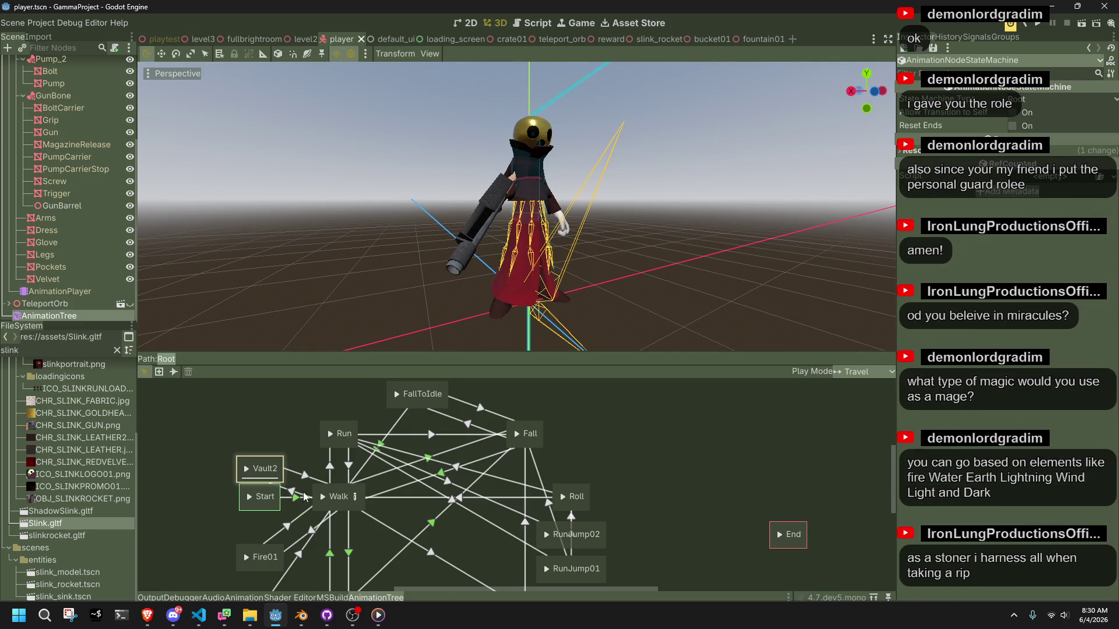
left_click(294, 492)
left_click(305, 469)
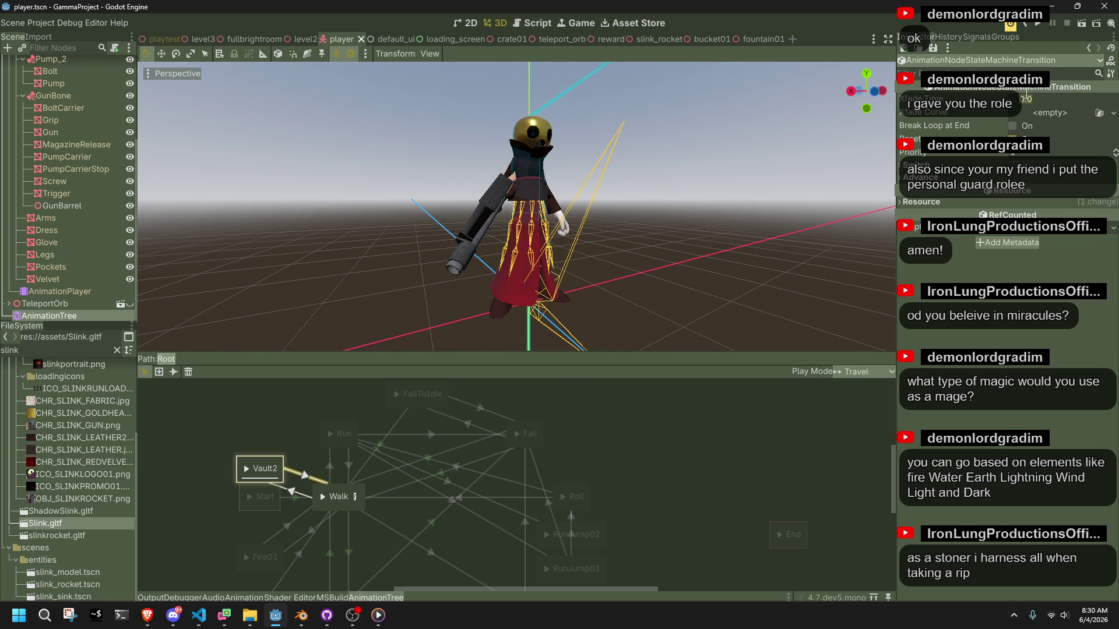
key("Return")
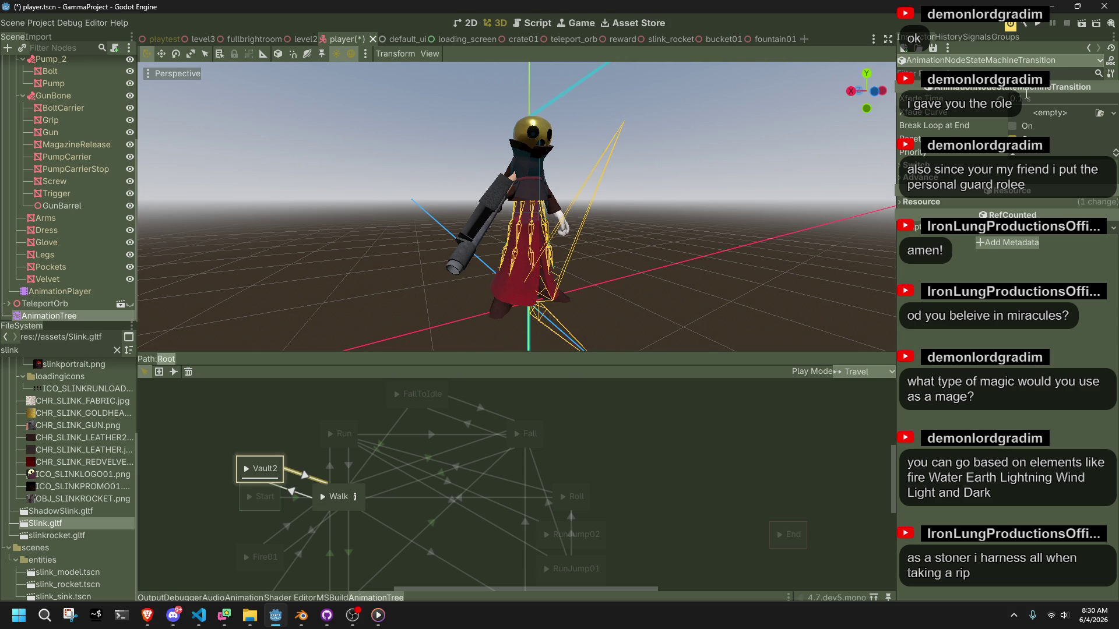
- Save player.tscn, then minimize the Godot and Blender windows
left_click(686, 225)
key("ctrl+s")
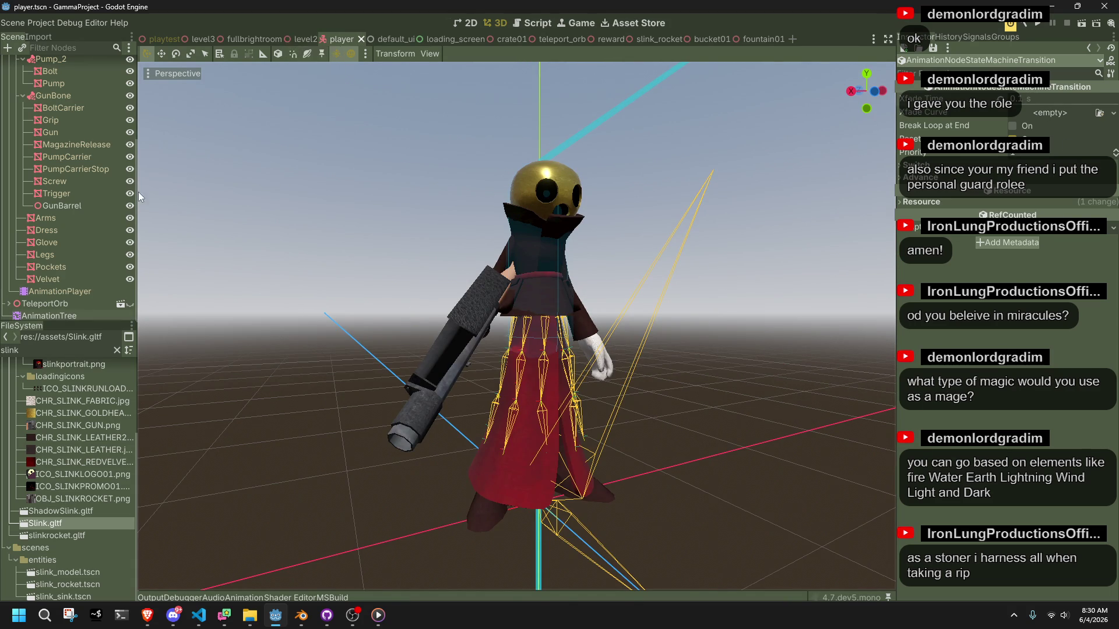
left_click(65, 293)
left_click(62, 317)
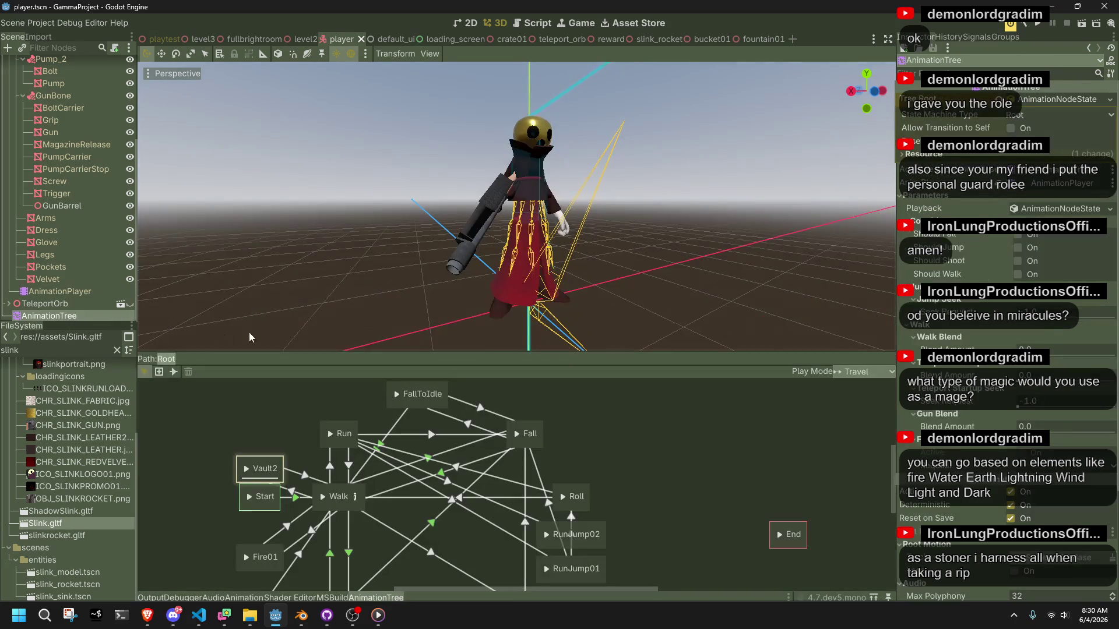
left_click(1052, 7)
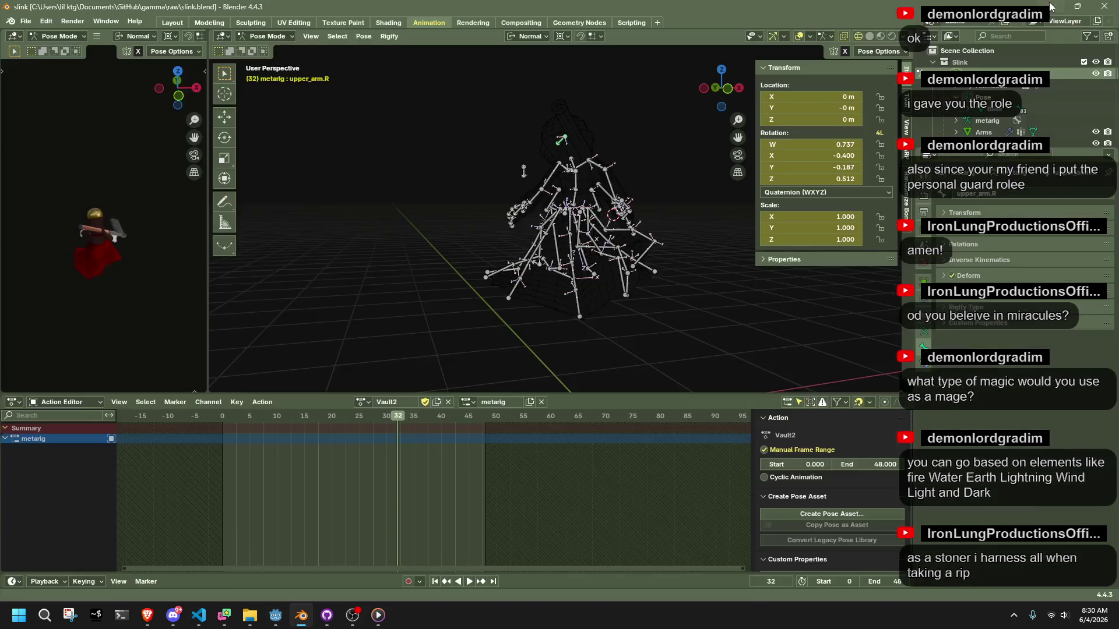
left_click(1050, 7)
- Open personalization settings from the desktop menu, then close the Settings window
right_click(729, 252)
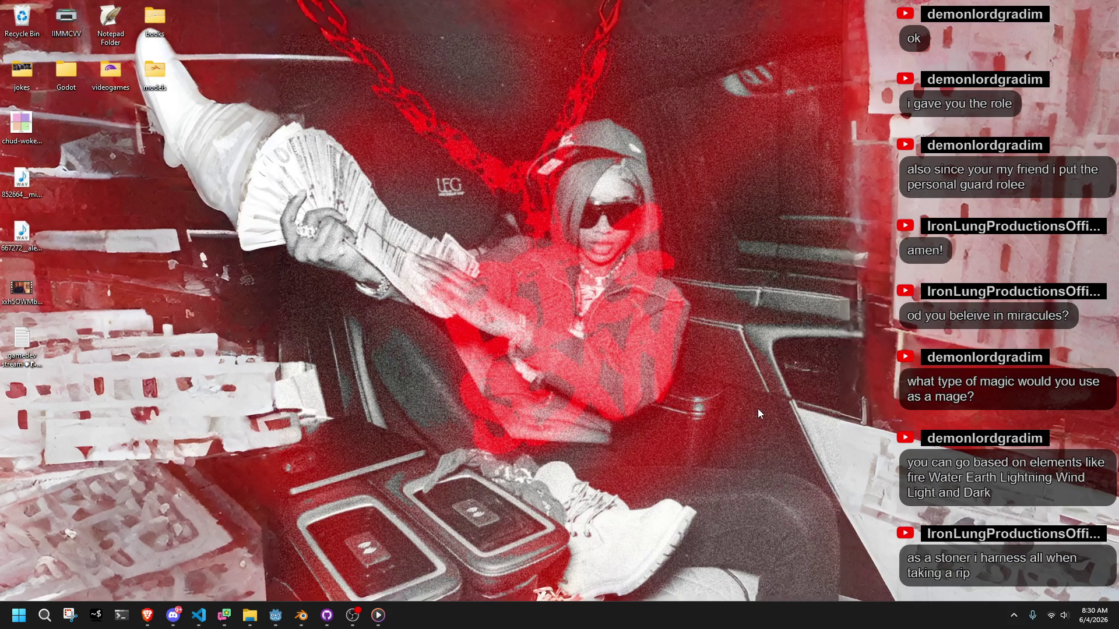
left_click(758, 411)
scroll(827, 402, "down", 5)
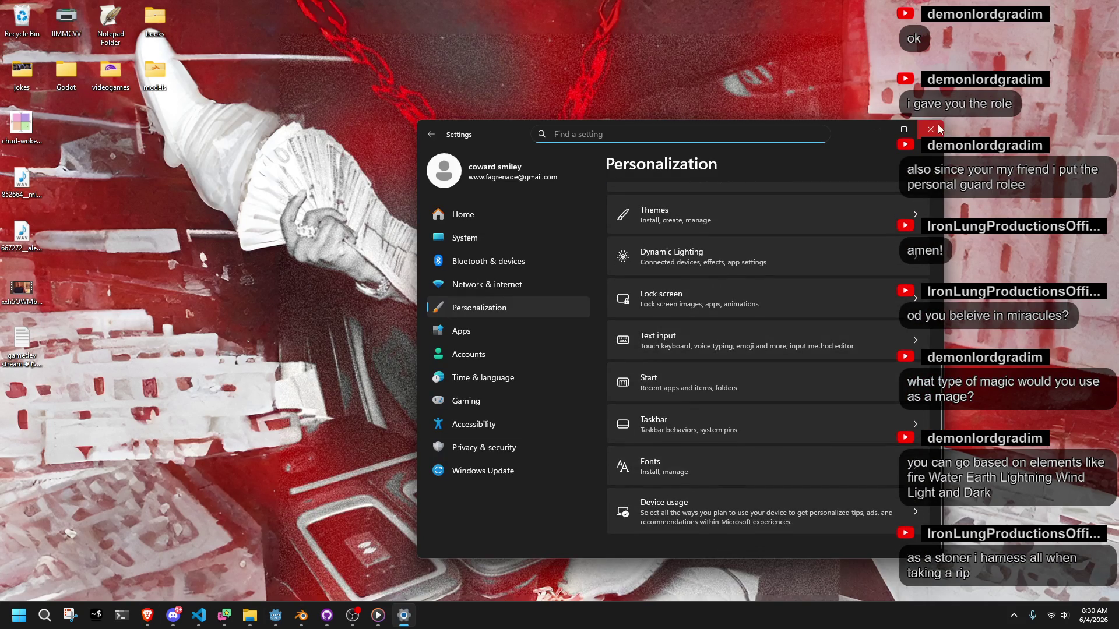
left_click(931, 129)
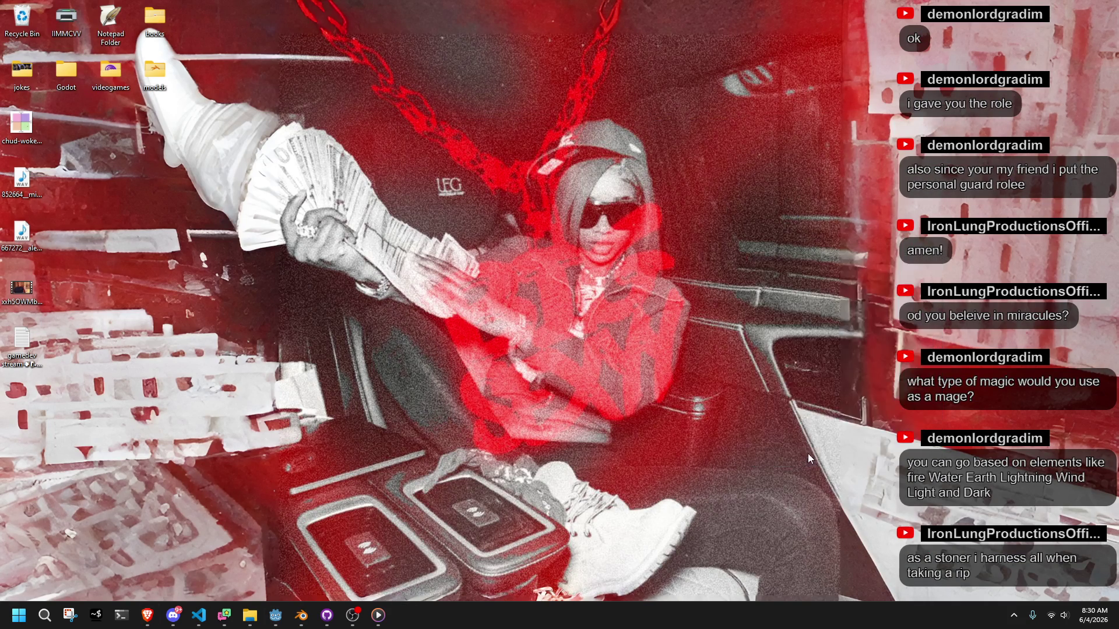
- Open Display settings from the desktop, minimize it, and bring Godot back to the front
right_click(750, 431)
left_click(769, 410)
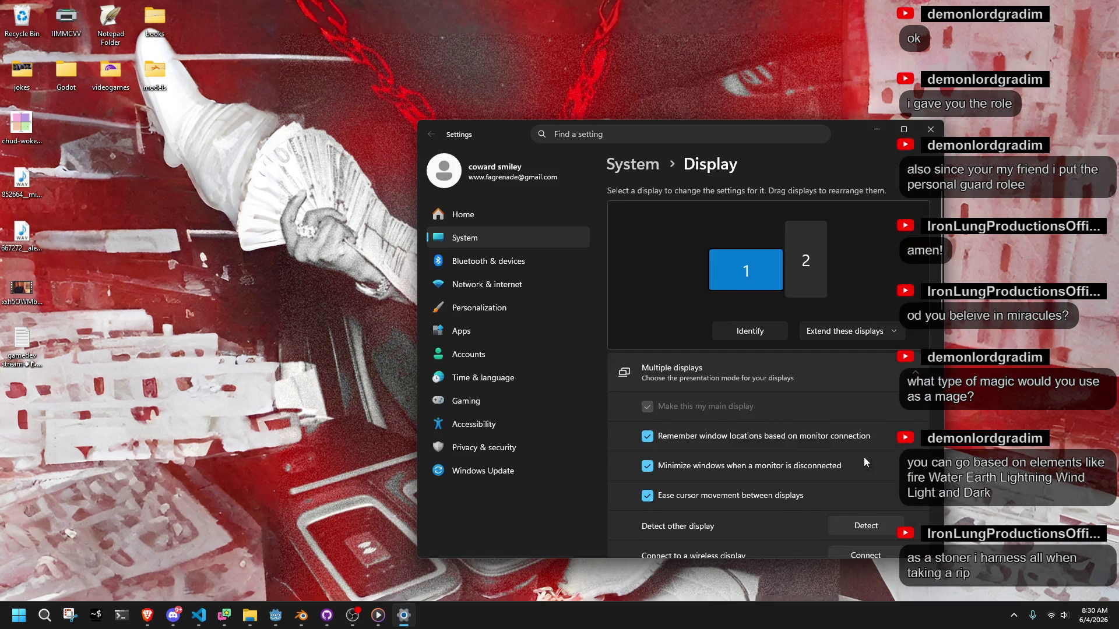
scroll(856, 407, "down", 5)
left_click(877, 134)
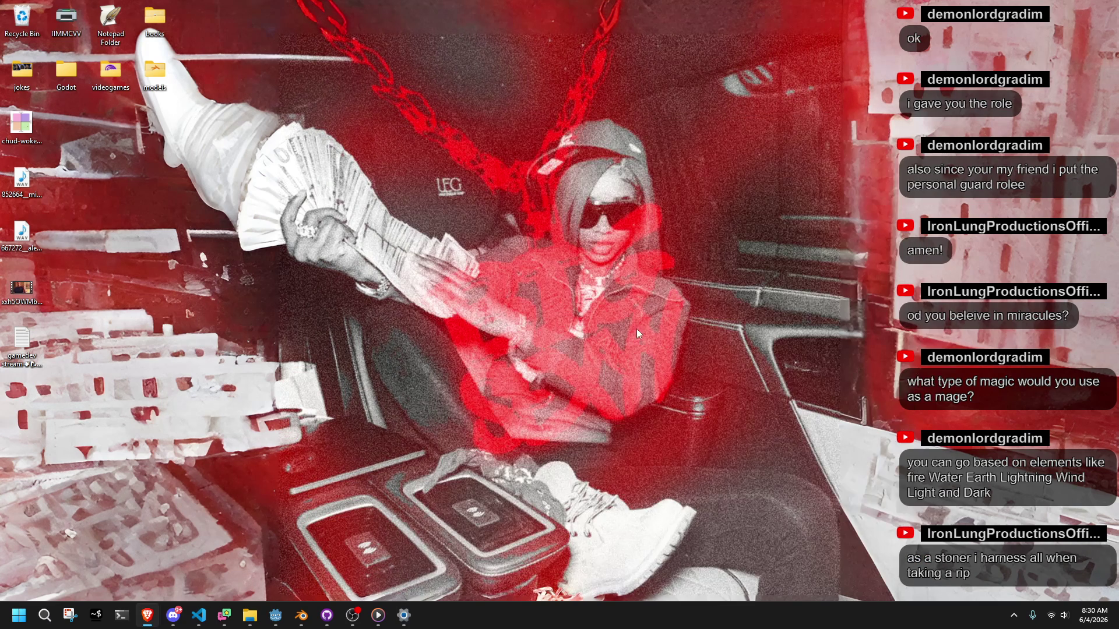
left_click(277, 623)
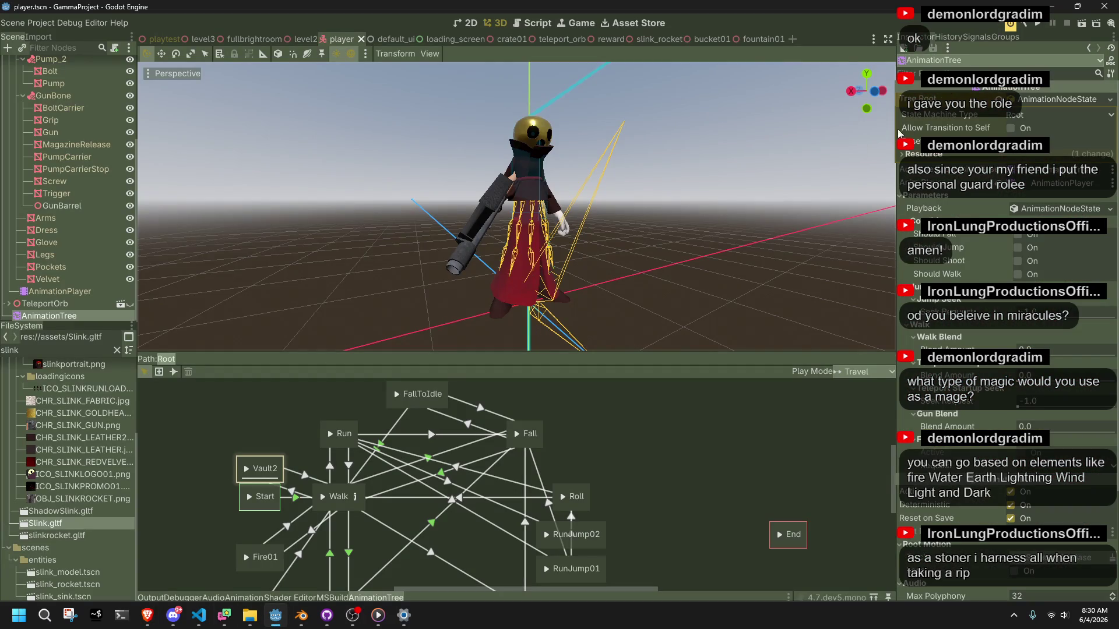
- Back in Blender, export the rig as glTF 2.0 from the Quick Favorites menu
left_click(302, 614)
key("q")
left_click(428, 325)
left_click(751, 497)
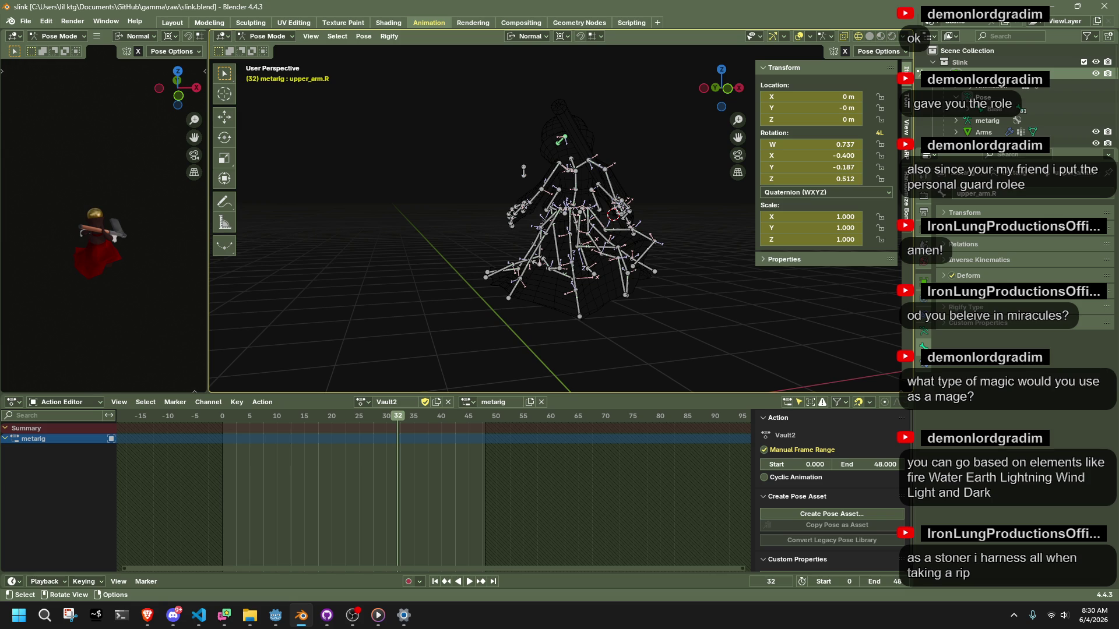
- Return the armature from Pose Mode to Object Mode and switch over to Godot
key("alt+Tab")
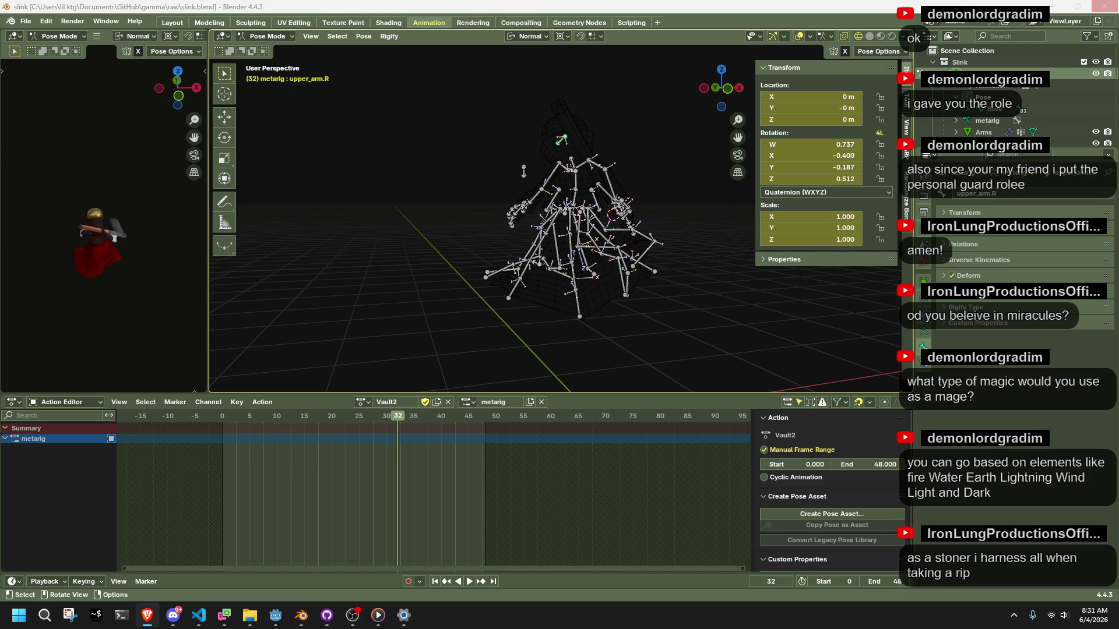
key("alt+Tab")
key("ctrl+Tab")
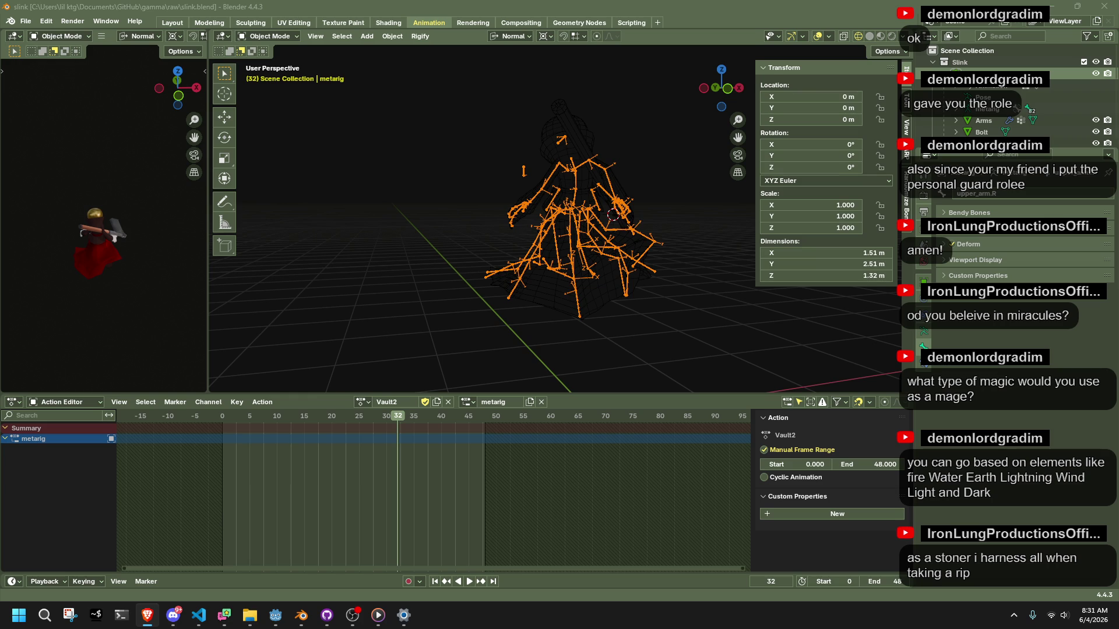
key("alt+Tab")
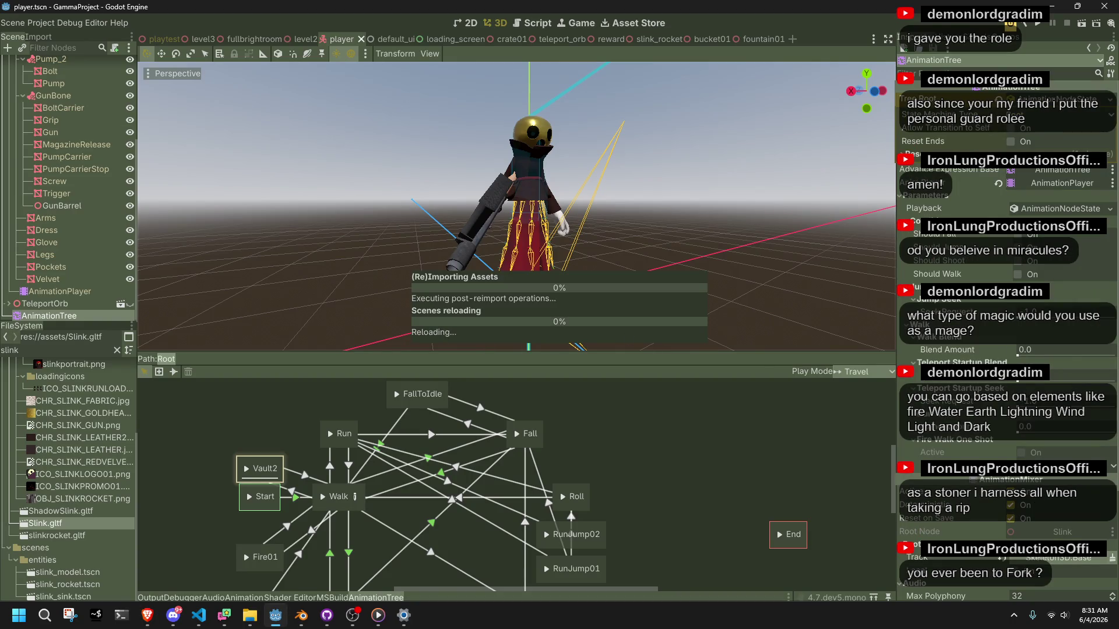
- Switch to Godot and let the re-exported Slink model finish reimporting
key("alt+Tab")
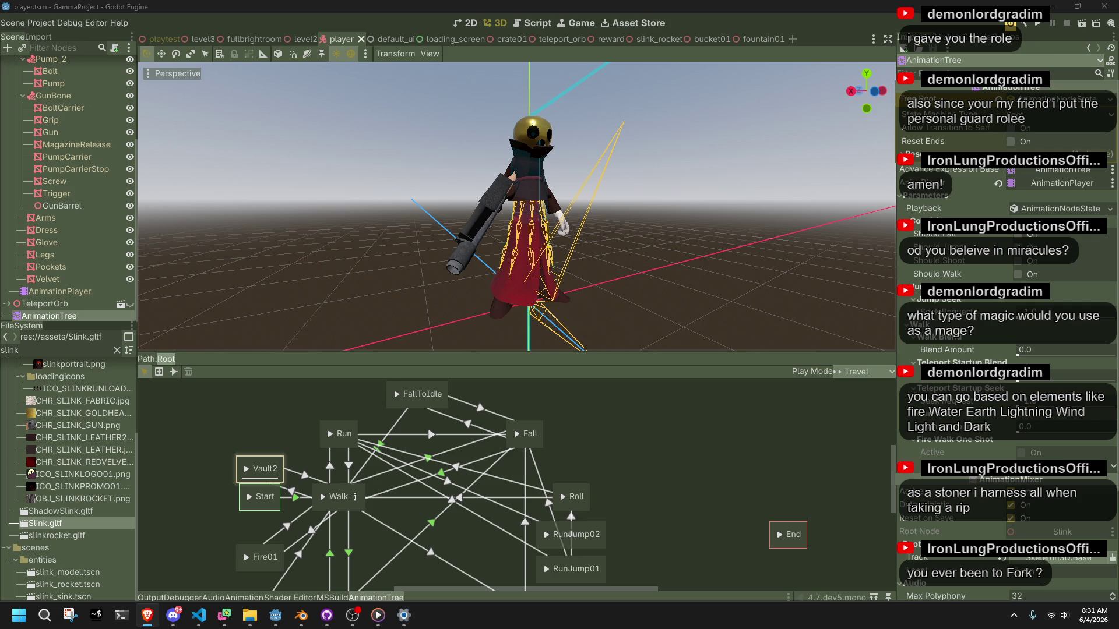
key("alt+Tab")
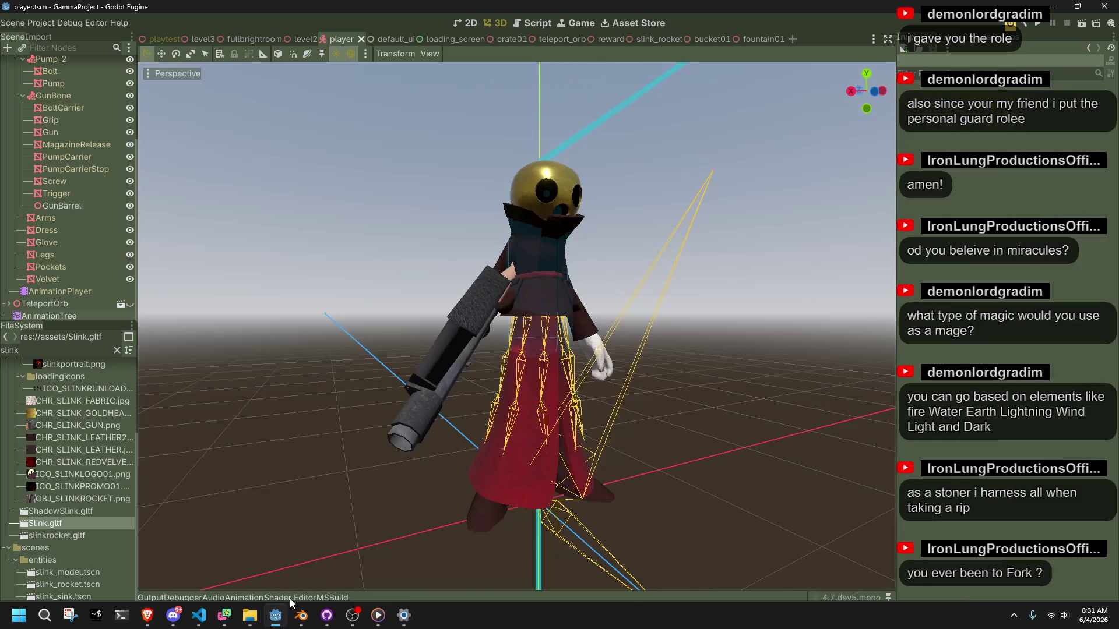
- Run the project, run forward and vault over ledges four times, then stop the game with F8
left_click(1037, 22)
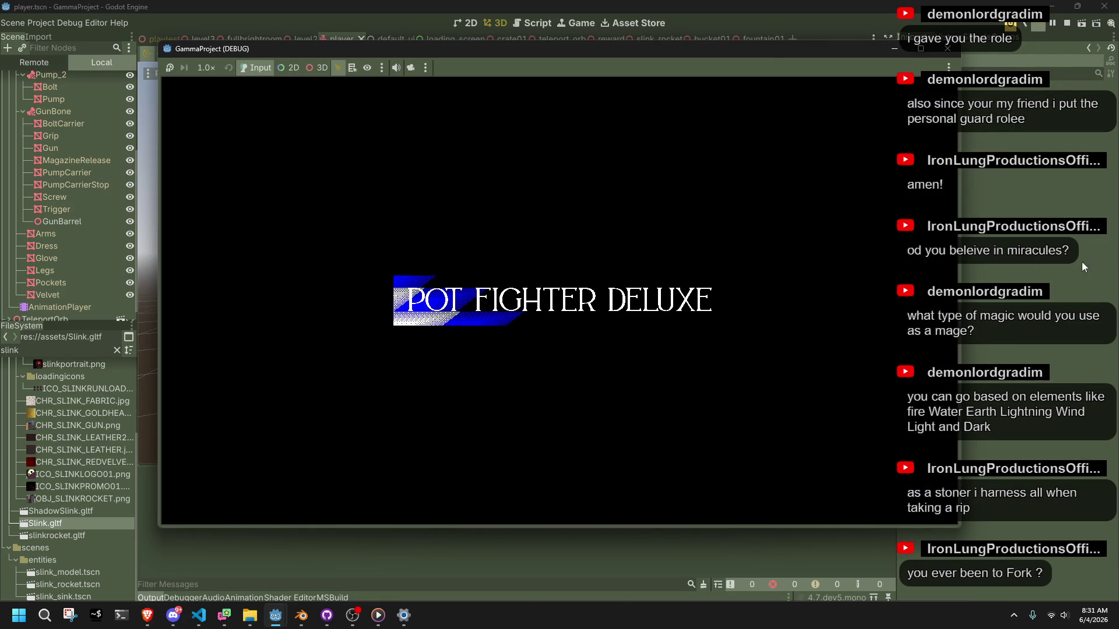
key("w")
key("space")
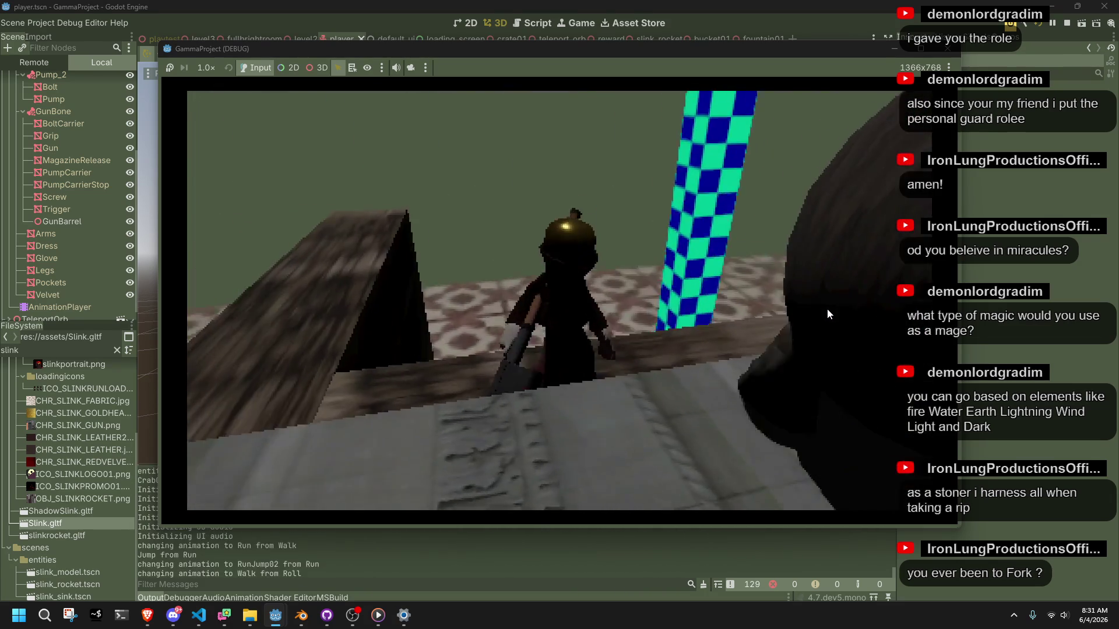
key("space")
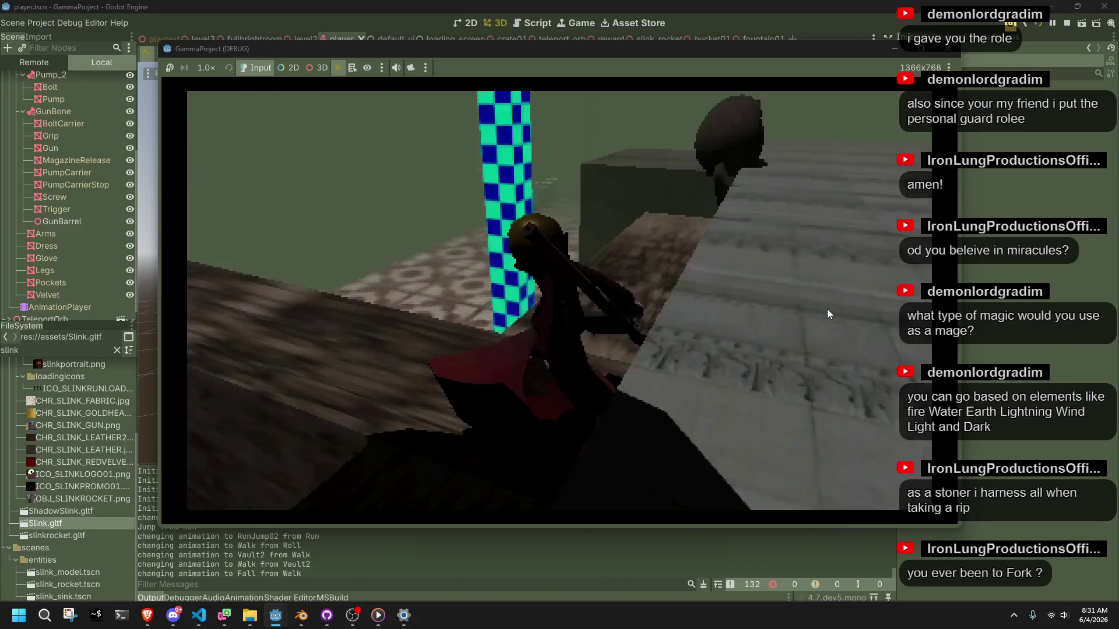
key("space")
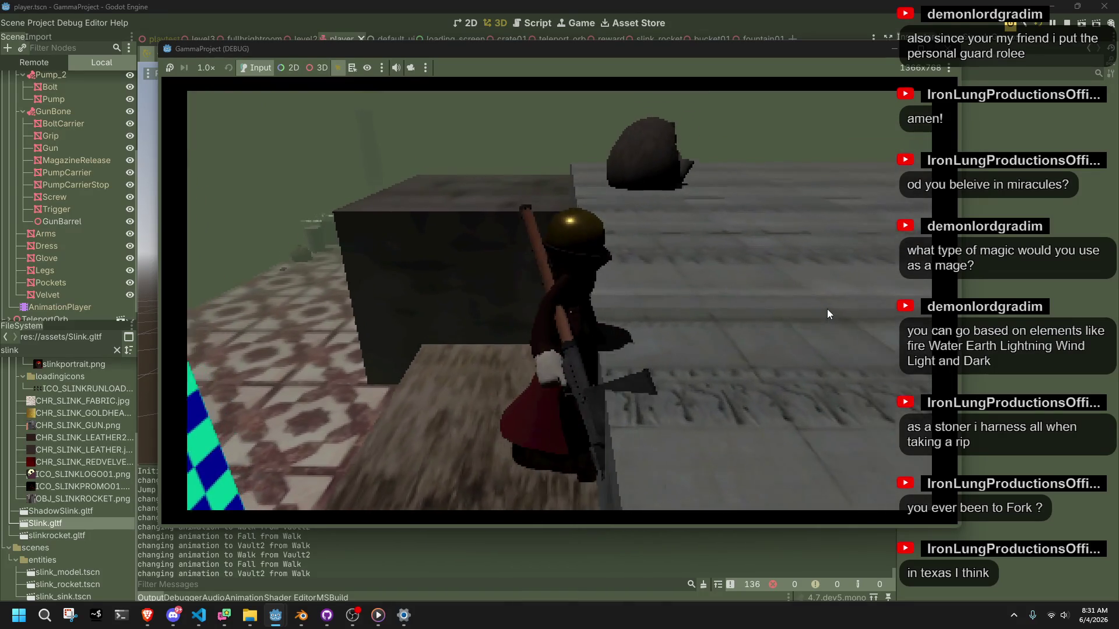
key("space")
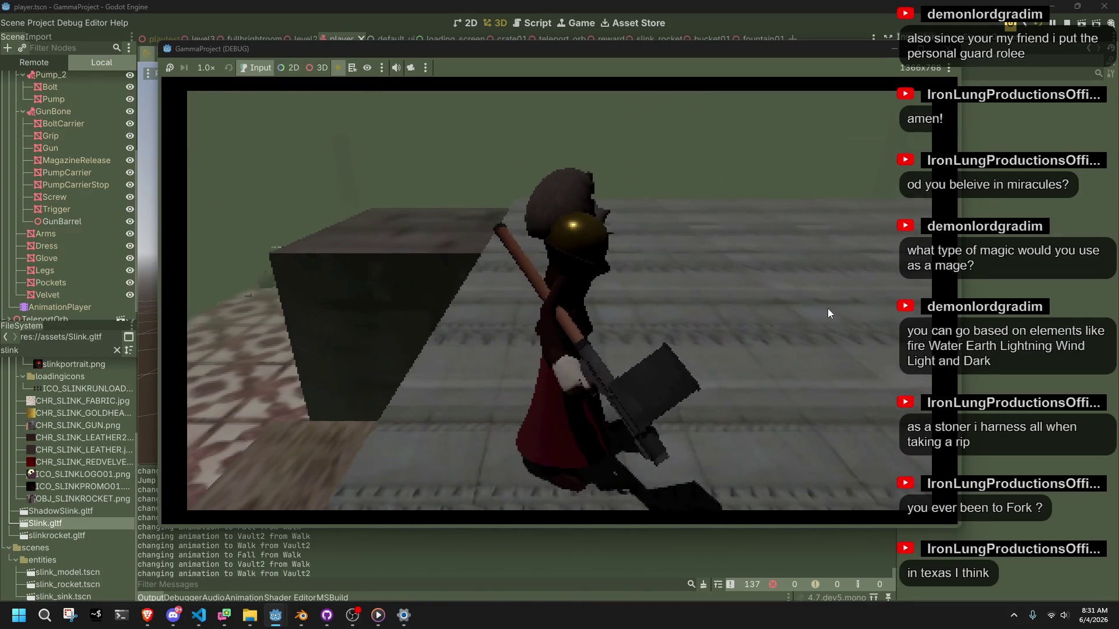
key("F8")
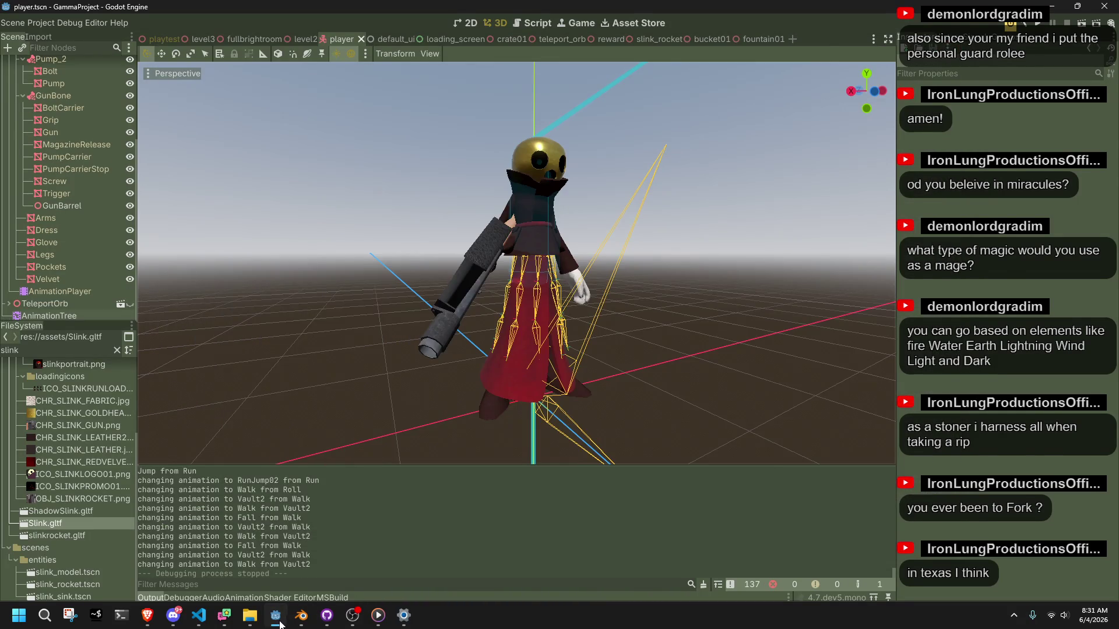
- In Blender, play back the Vault2 animation and put the armature into Pose Mode
left_click(280, 624)
key("space")
key("space")
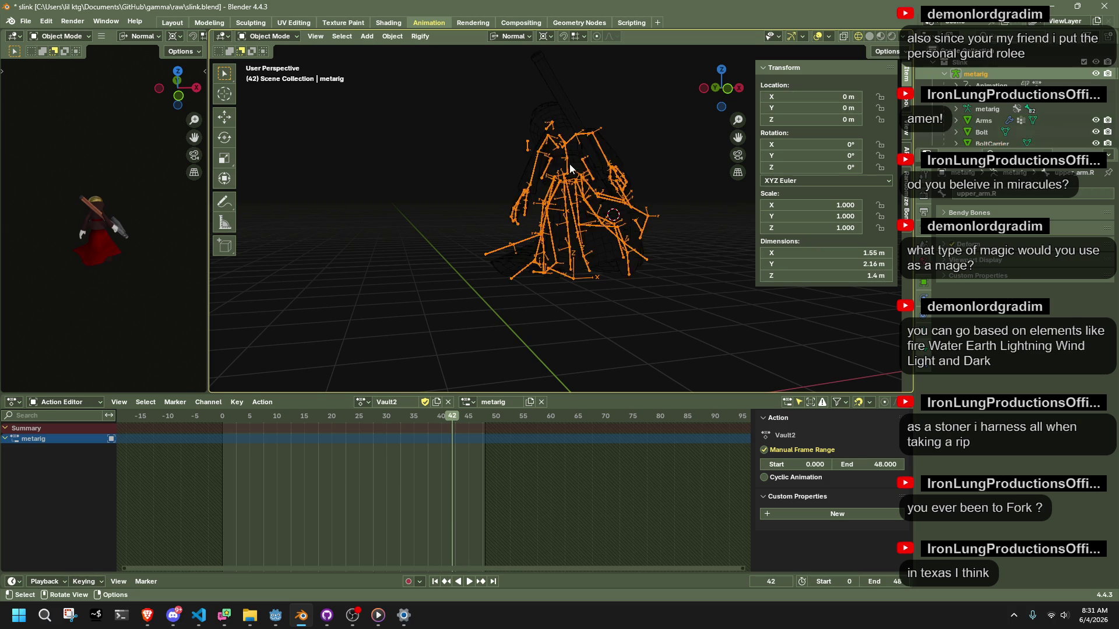
left_click(268, 36)
left_click(289, 65)
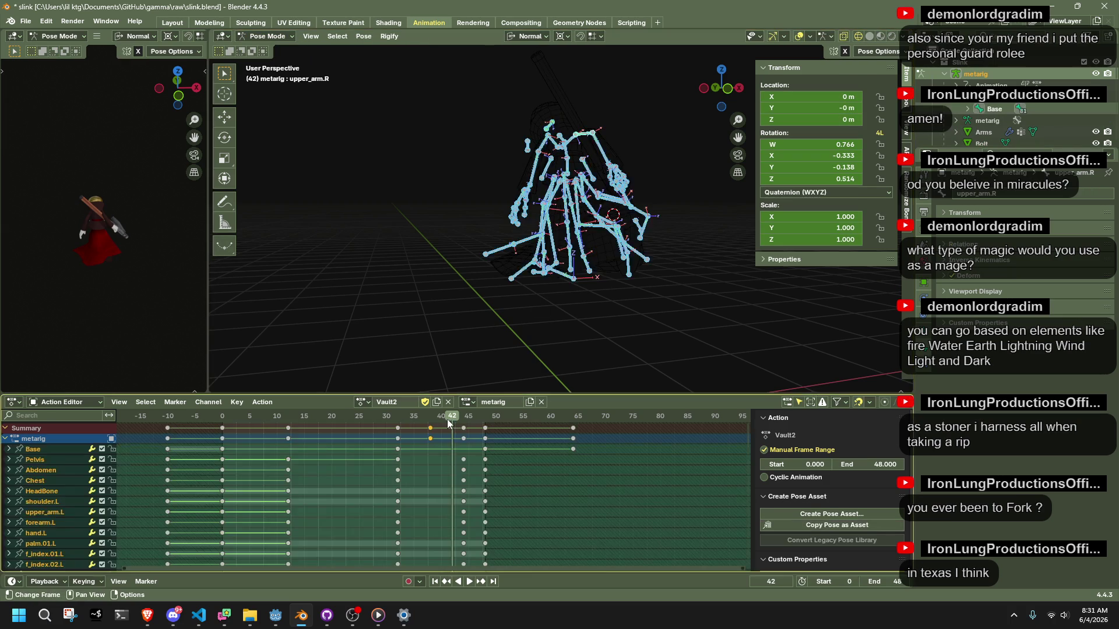
- Scrub to frame 44 and move the frame-48 keyframe column to frame 44
left_click_drag(450, 417, 463, 422)
mouse_move(525, 379)
middle_mouse_down()
mouse_move(628, 318)
mouse_move(721, 323)
mouse_move(649, 393)
middle_mouse_up()
left_click(484, 439)
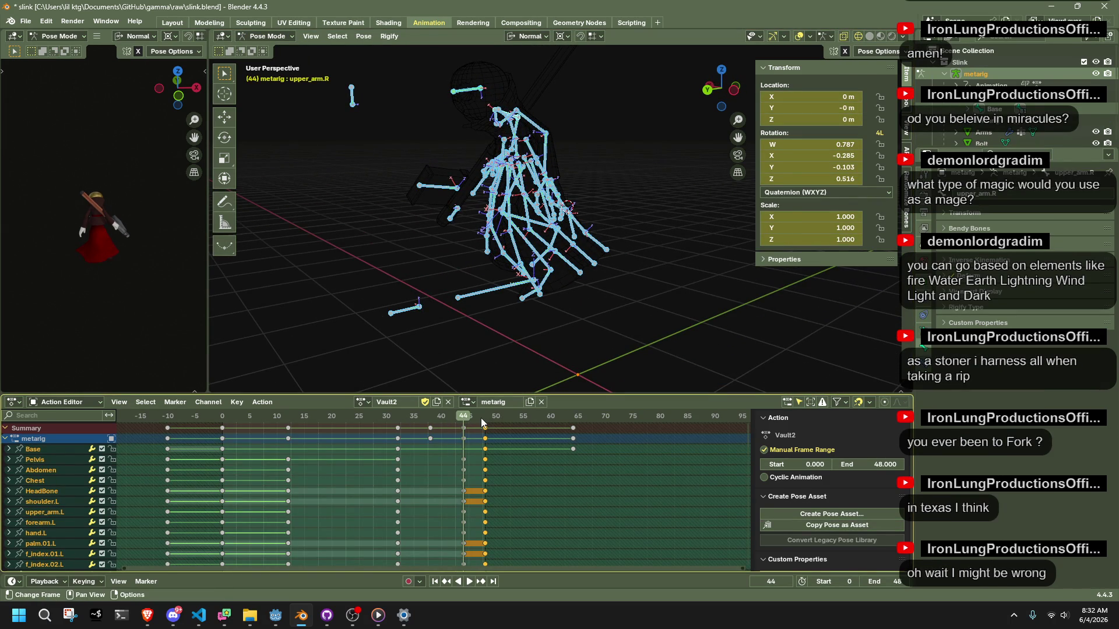
mouse_move(485, 472)
left_mouse_down()
mouse_move(464, 428)
mouse_move(484, 438)
left_mouse_up()
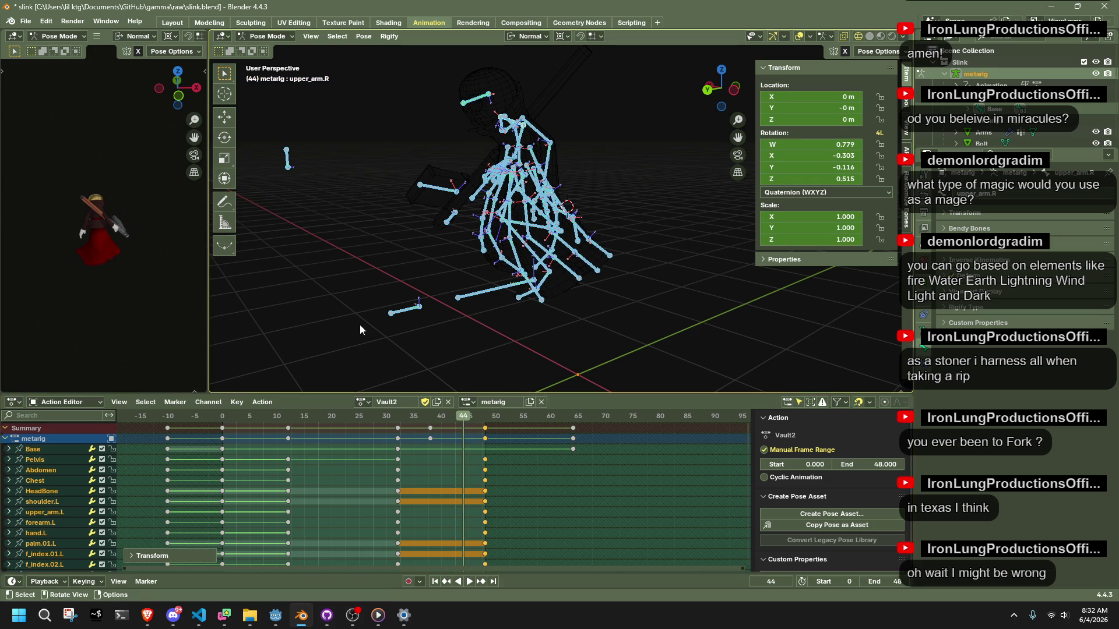
key("alt+a")
- Save slink.blend and re-export the updated Vault2 animation over Slink.gltf
key("ctrl+s")
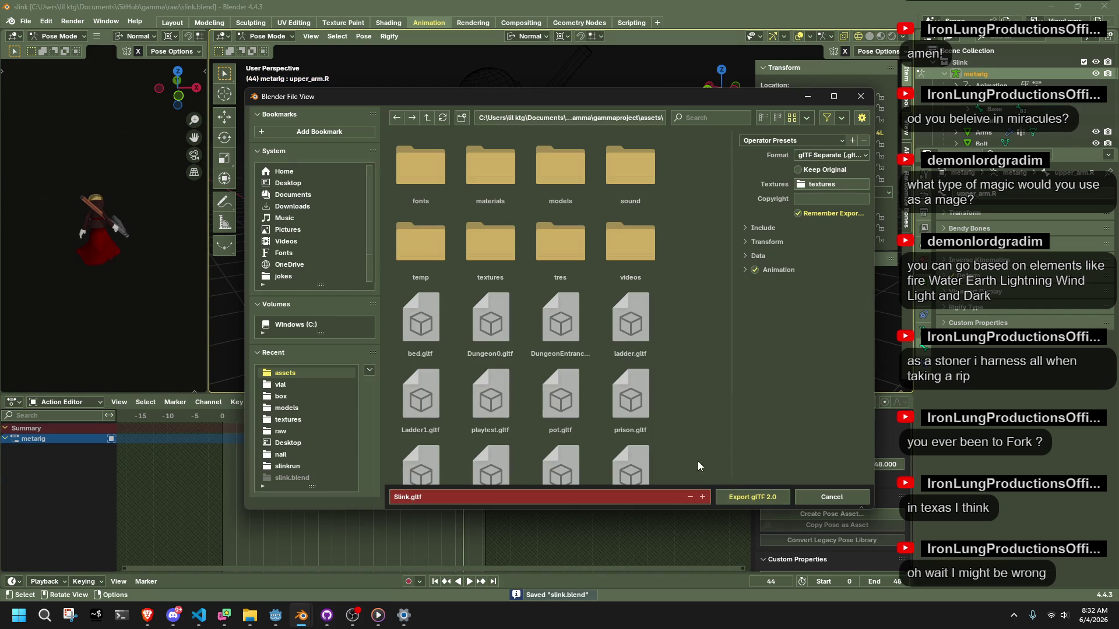
left_click(743, 495)
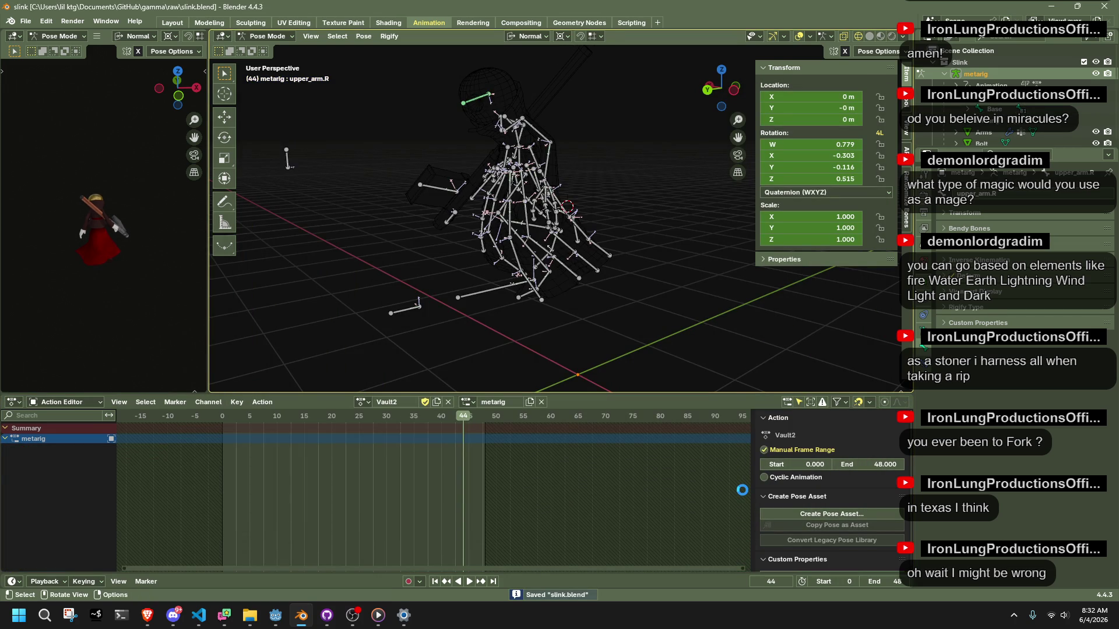
key("alt+Tab")
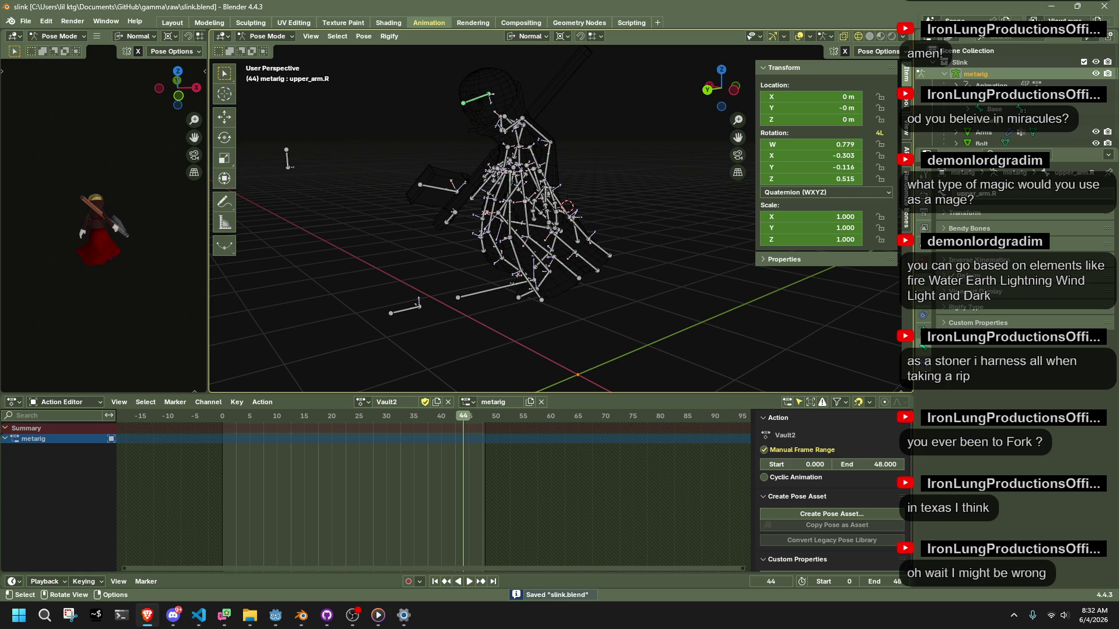
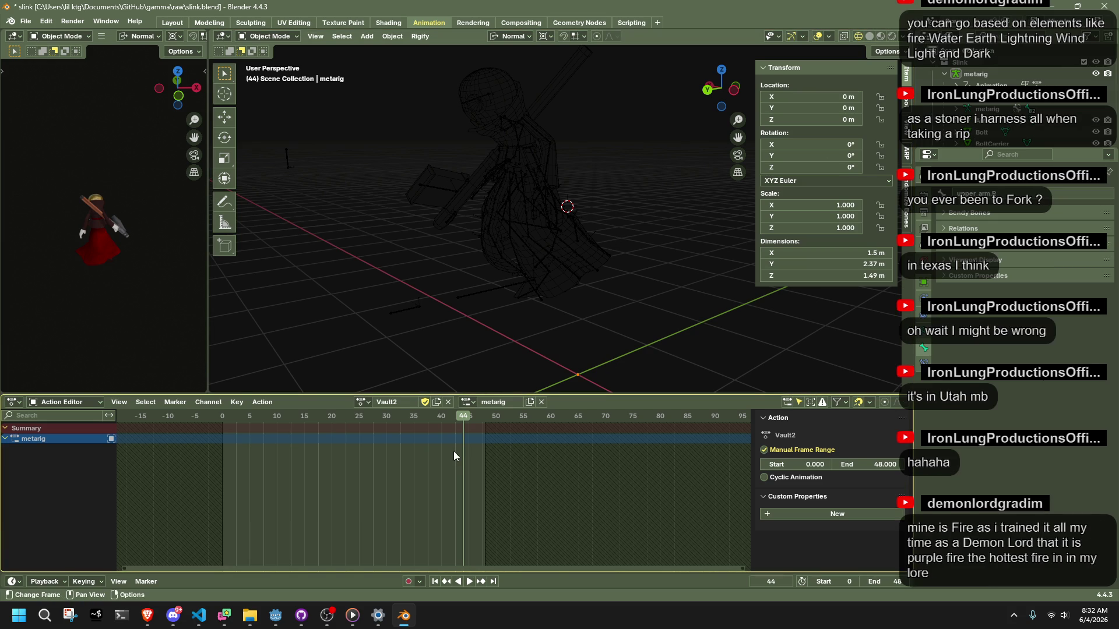
- Bring the Godot editor forward so it reimports the updated Slink.gltf model
left_click(276, 616)
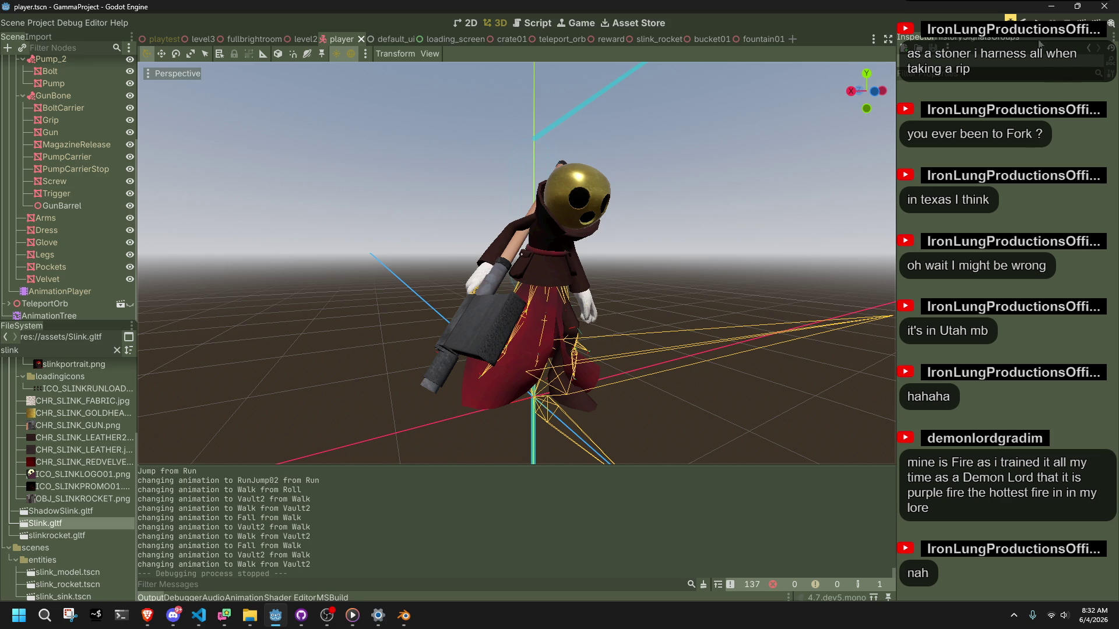
- Test-run the game with the updated character, stop it, and open the player's AnimationTree state machine
key("F5")
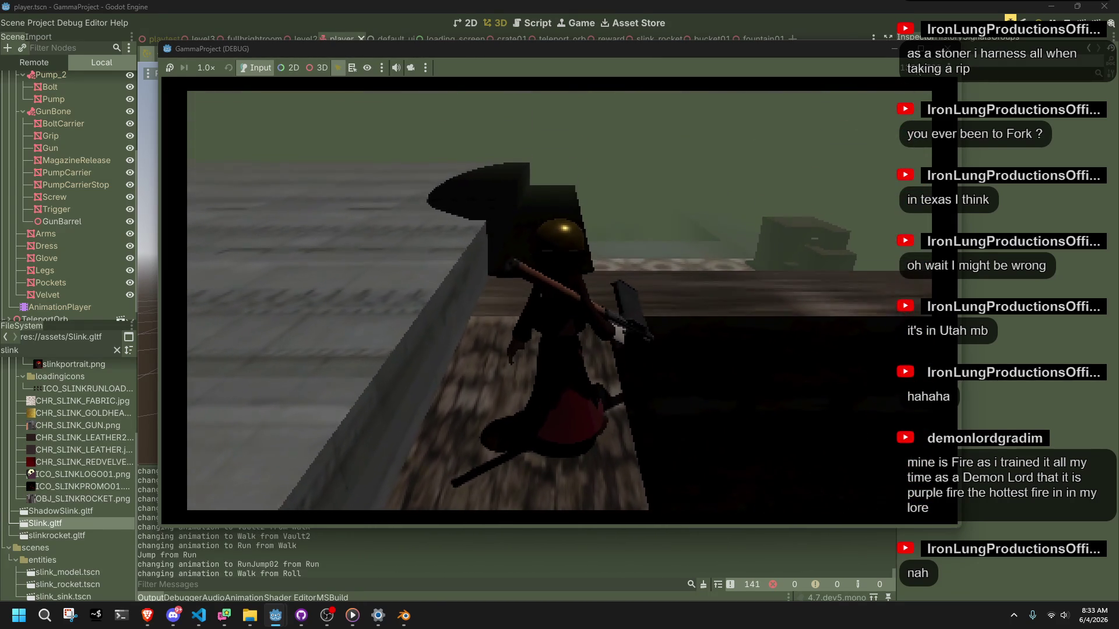
key("F8")
left_click(74, 321)
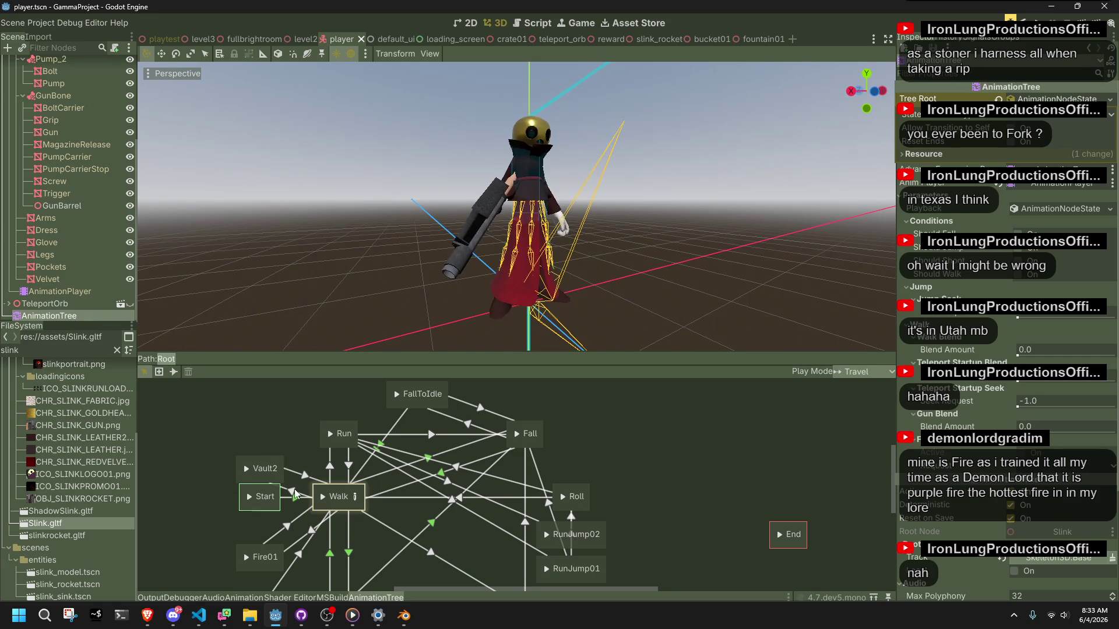
- Inspect the Vault2 state and its Vault2→Walk transition, preview Vault2, and save the player scene
left_click(250, 472)
left_click(304, 475)
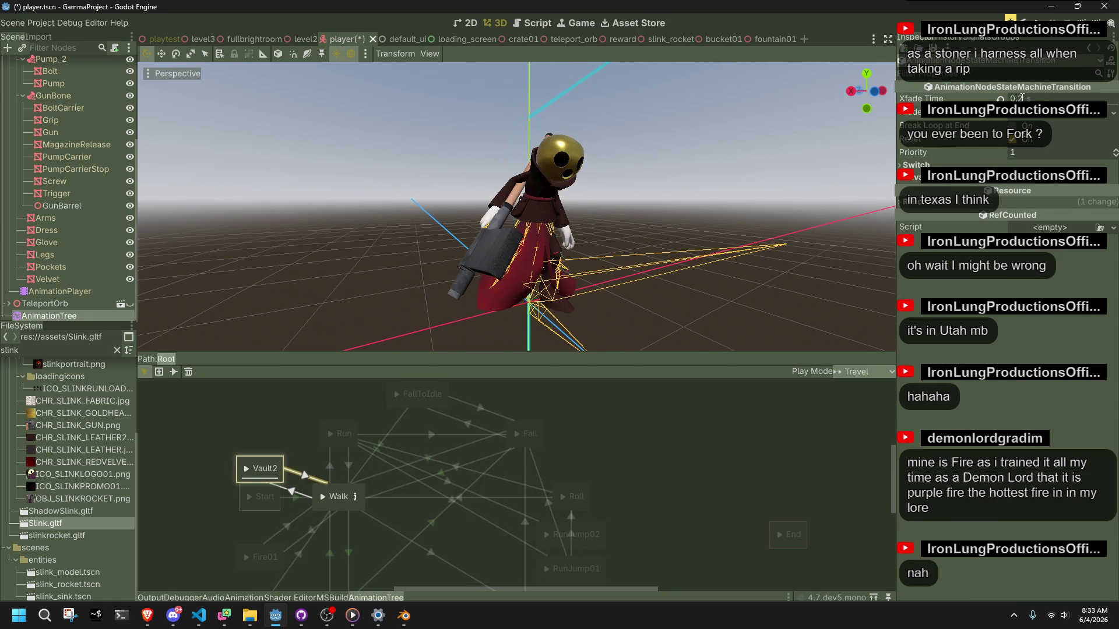
left_click(278, 428)
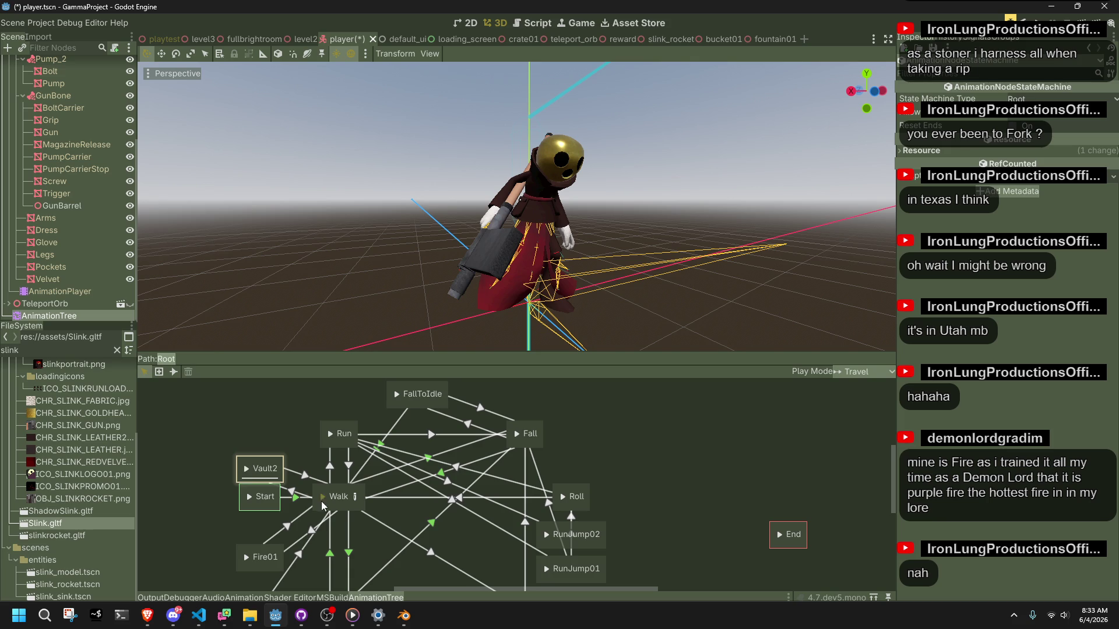
left_click(245, 476)
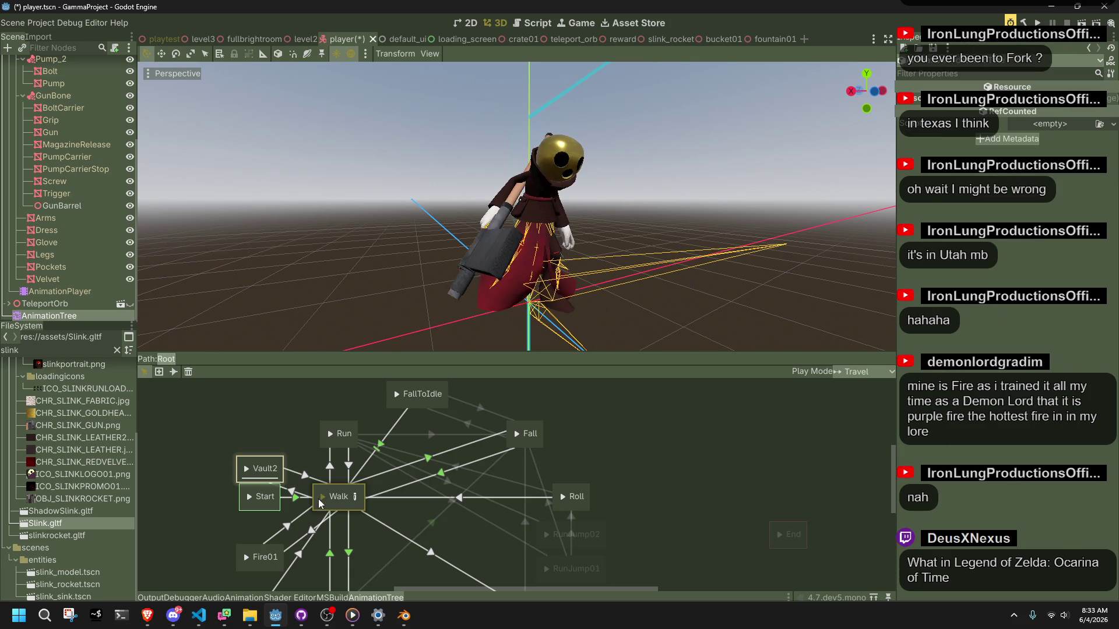
left_click(248, 471)
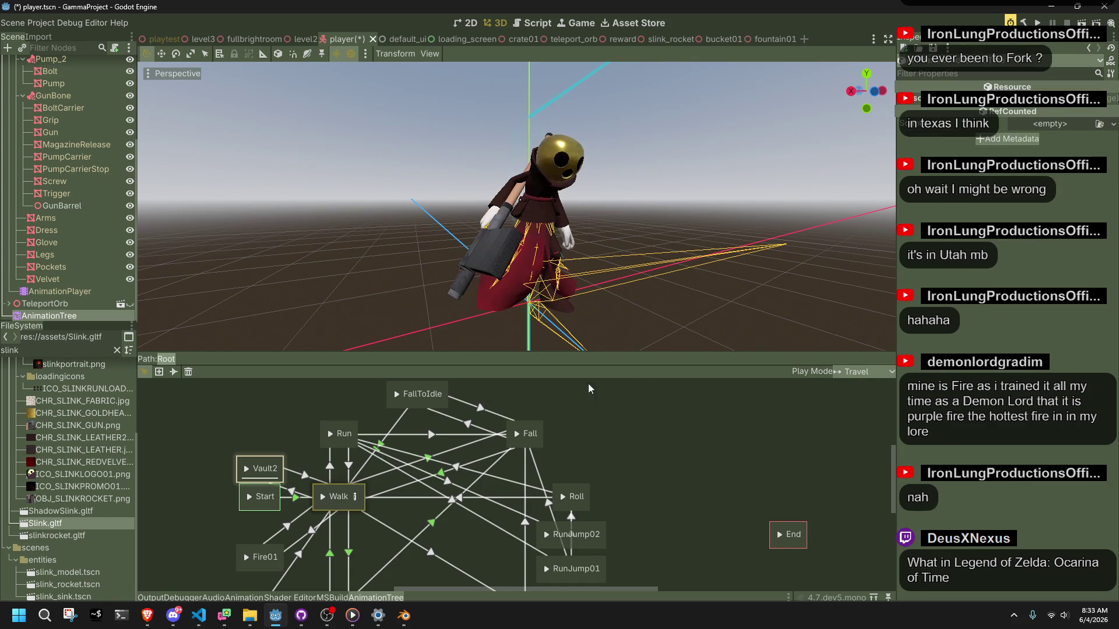
key("ctrl+s")
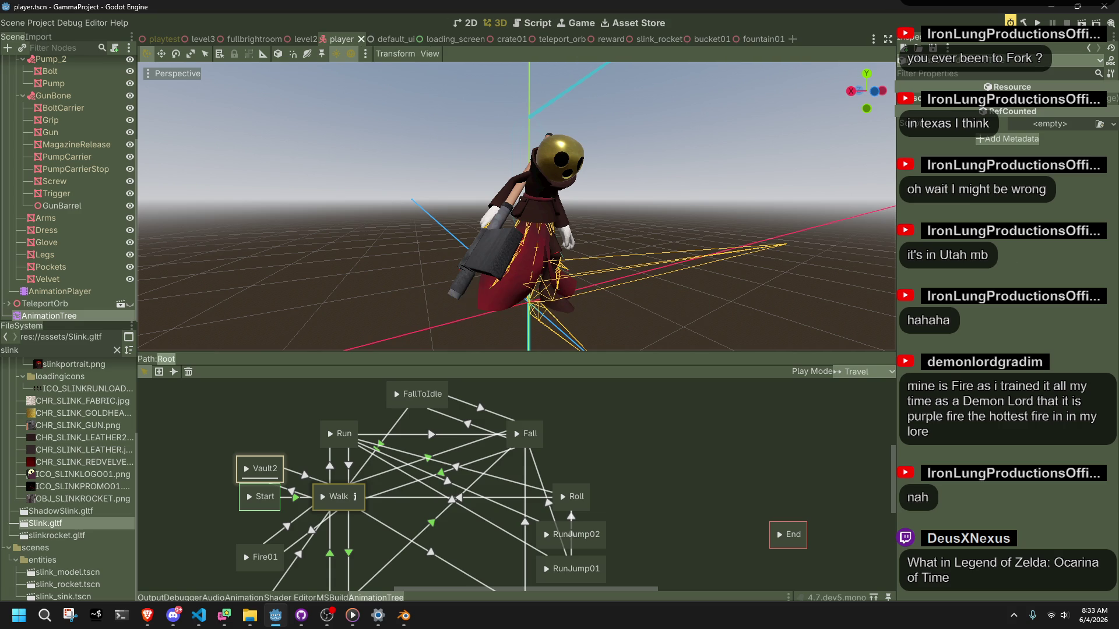
key("alt+Tab")
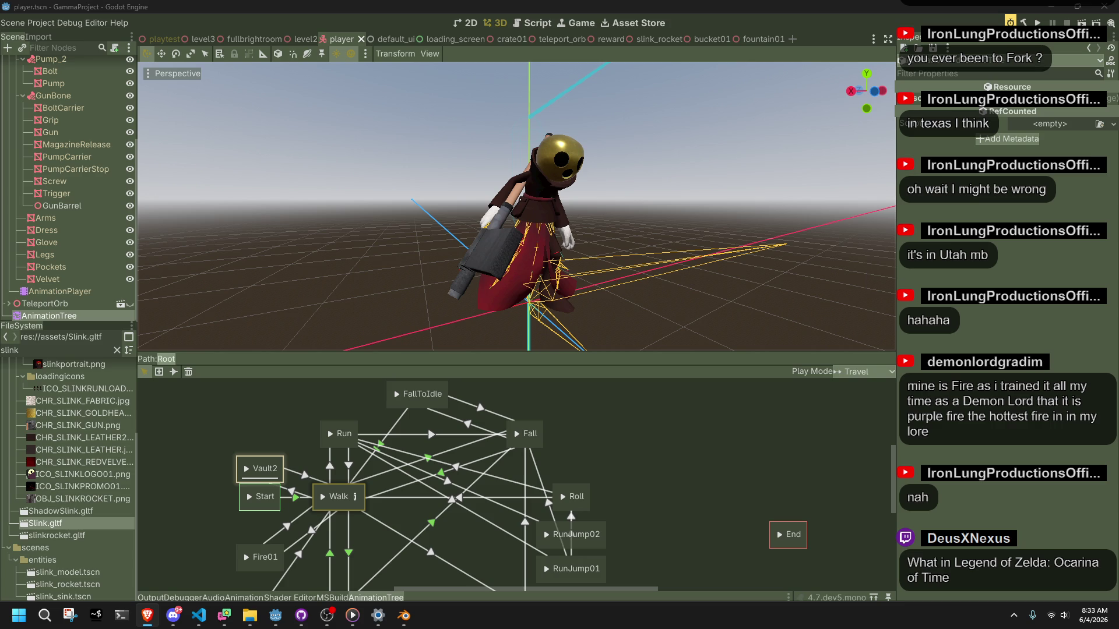
- Playtest the game, walking the character along the beam until it vaults onto the ledge and jumps off
left_click(1037, 23)
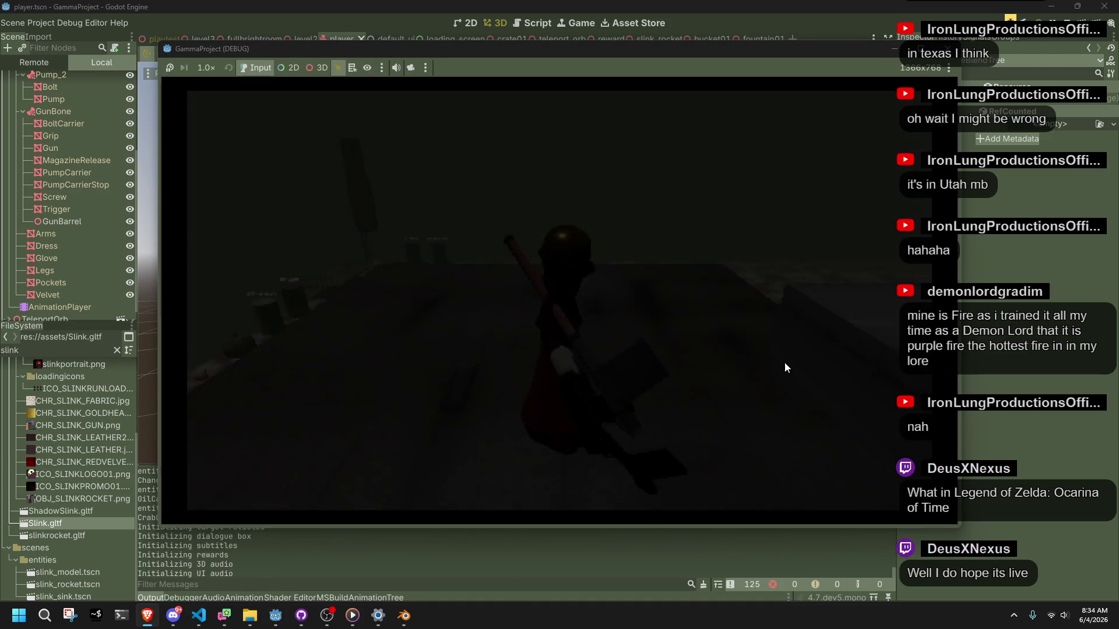
key("w")
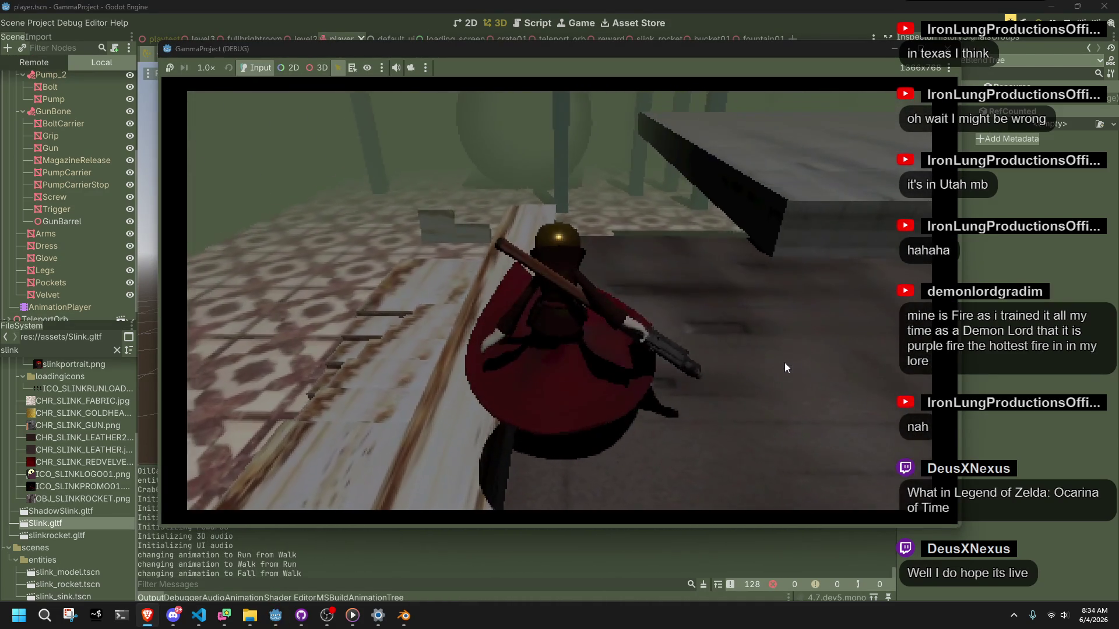
key("w")
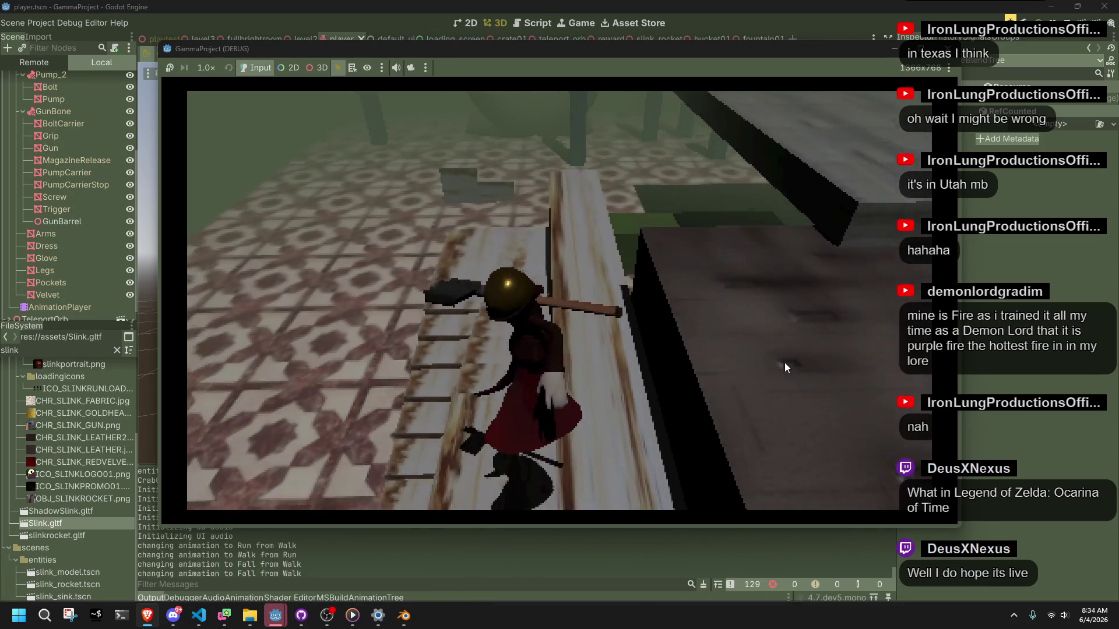
key("w")
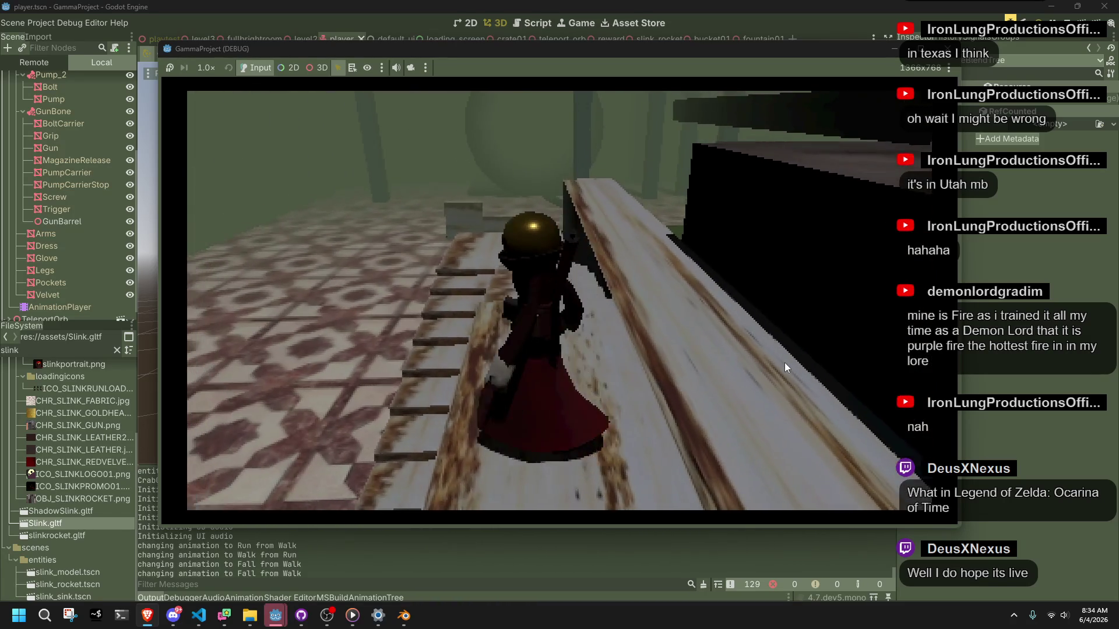
key("w")
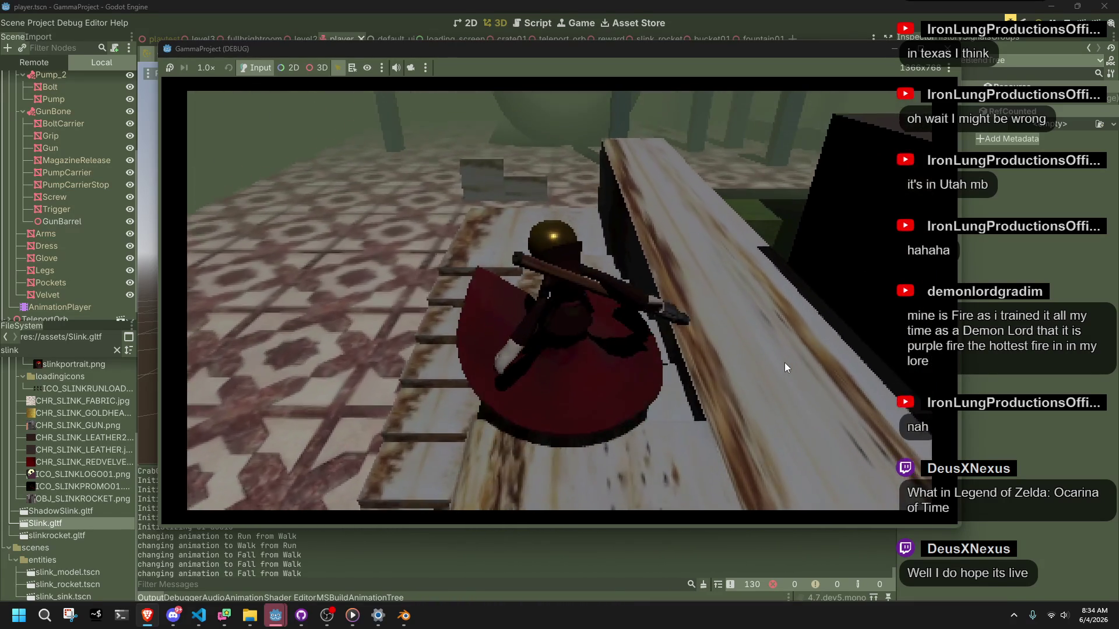
key("w")
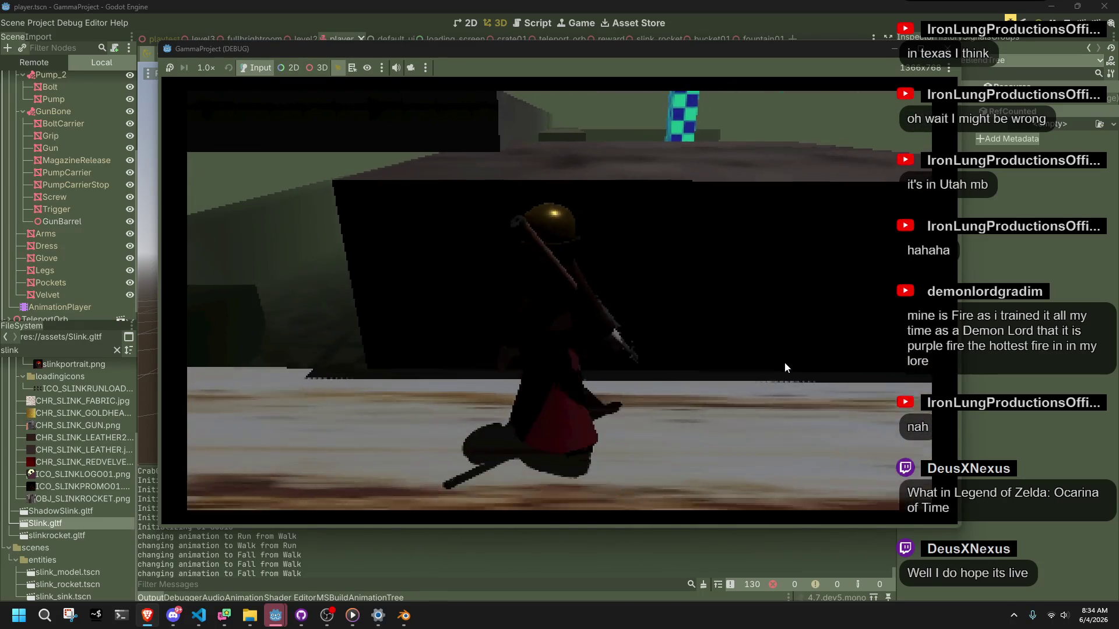
key("w")
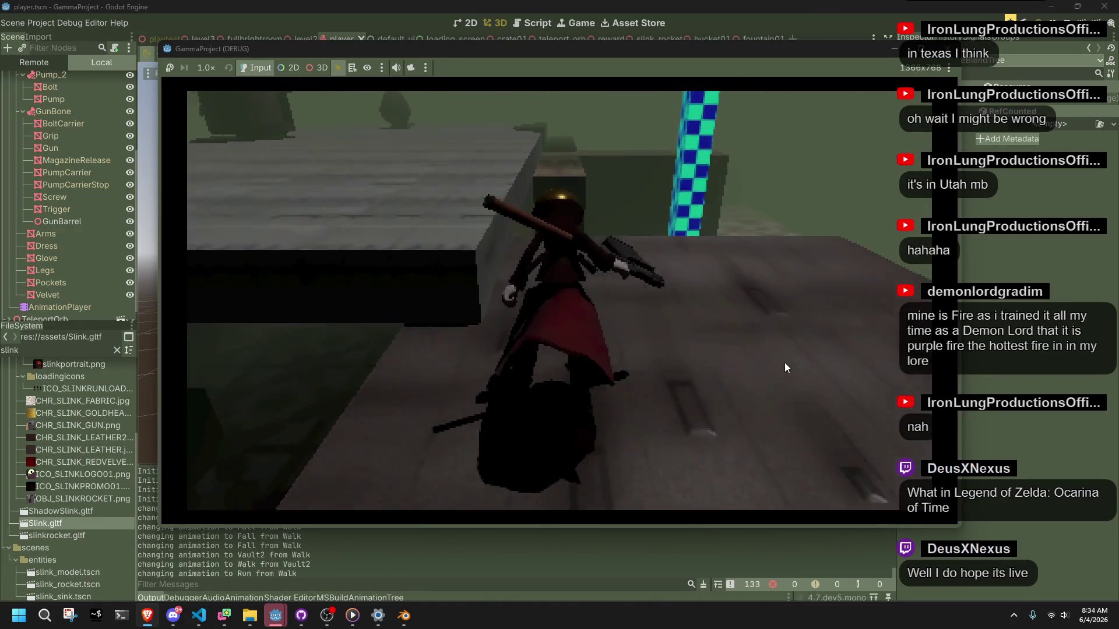
key("space")
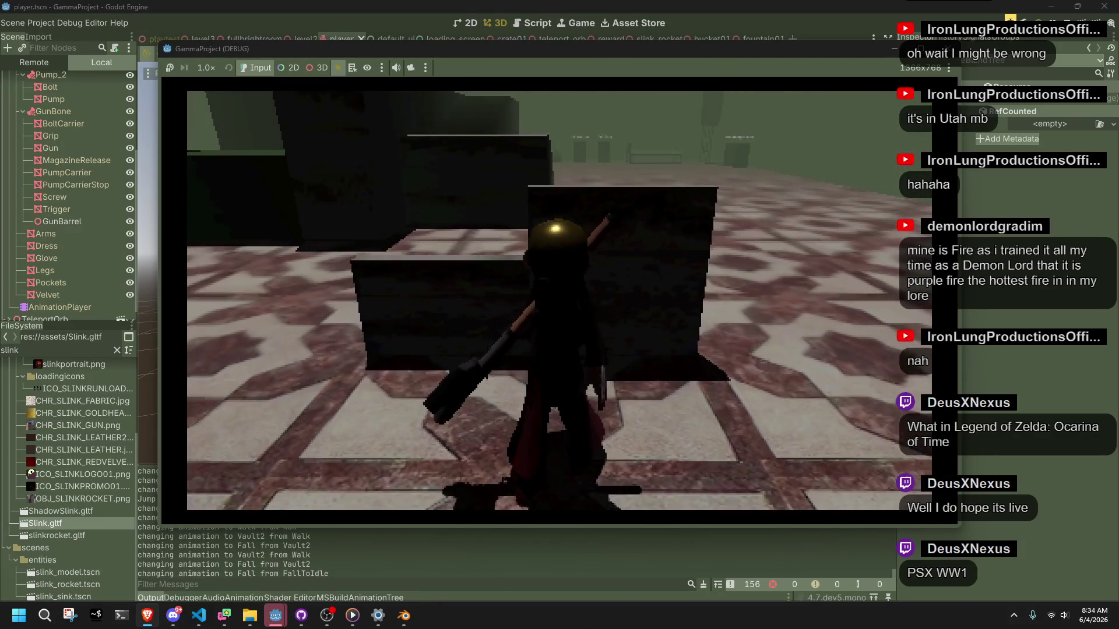
left_click(406, 617)
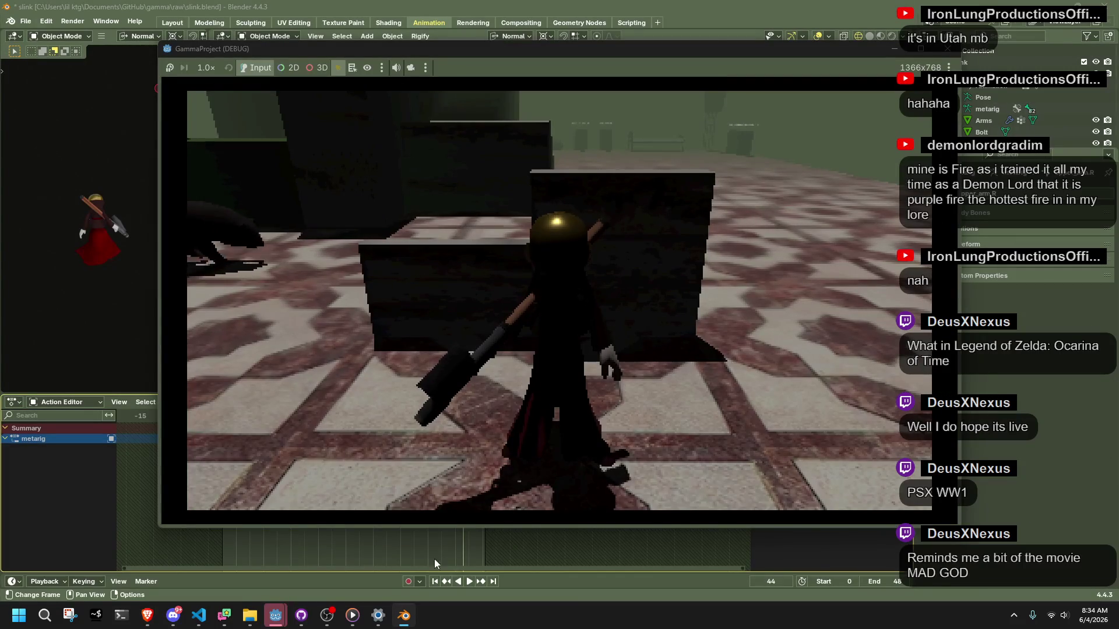
- Close the debug game window and select the metarig armature in Blender
left_click(932, 58)
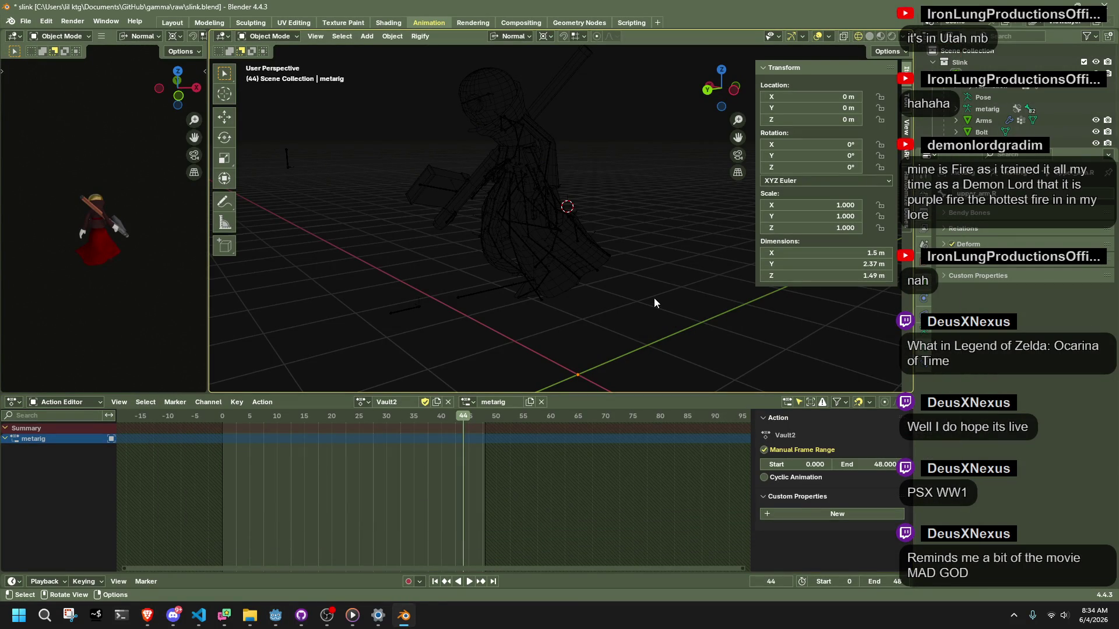
left_click(511, 190)
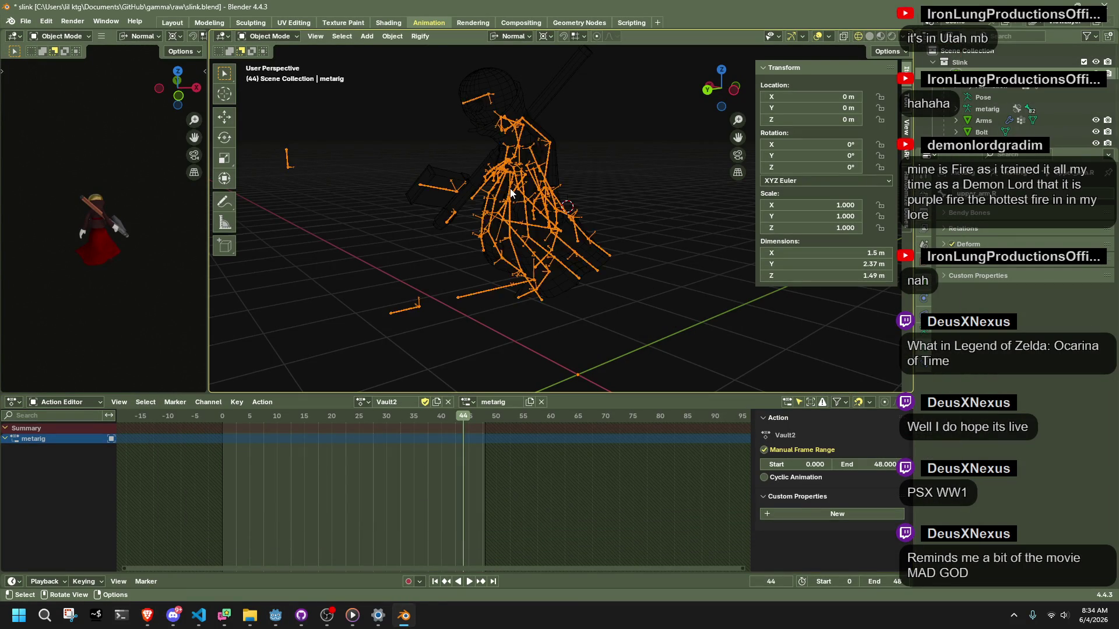
- Put the metarig in Pose Mode, view it from the left side, and select all bones
left_click(269, 36)
left_click(271, 75)
left_click(739, 93)
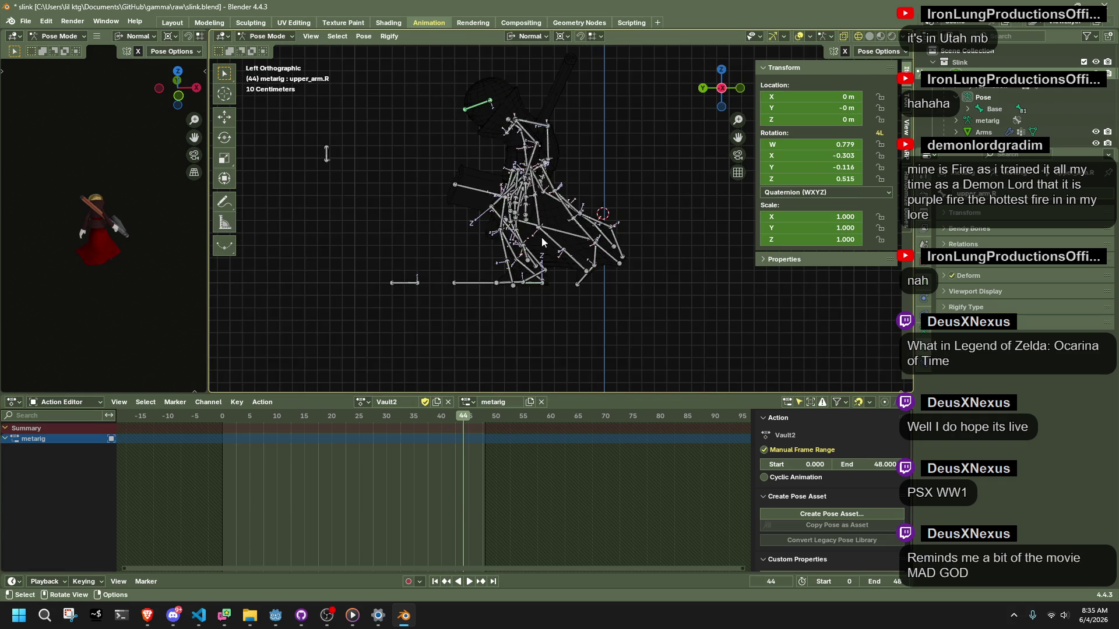
key("a")
- Play and scrub the Vault2 animation to about frame 33, then stop and bring up the keyframe menu
key("space")
key("space")
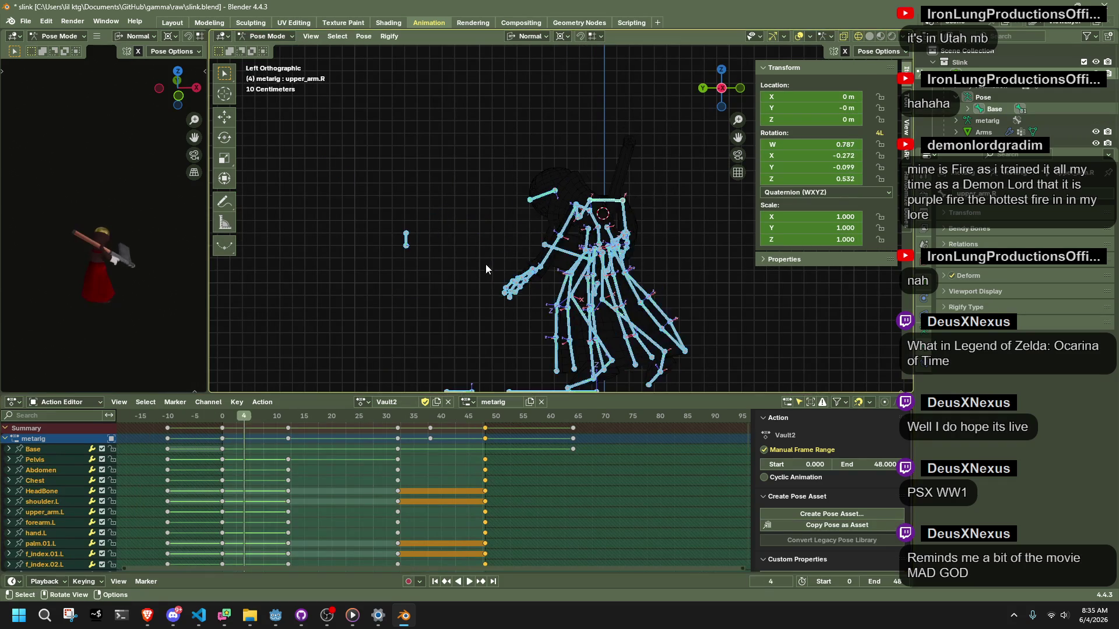
key("alt+a")
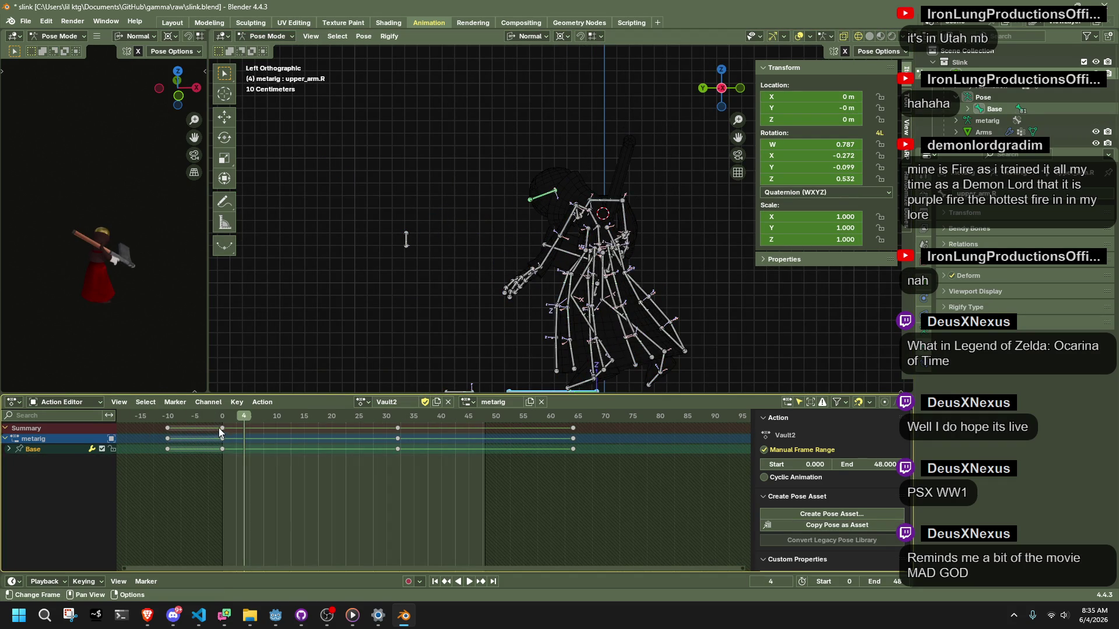
key("space")
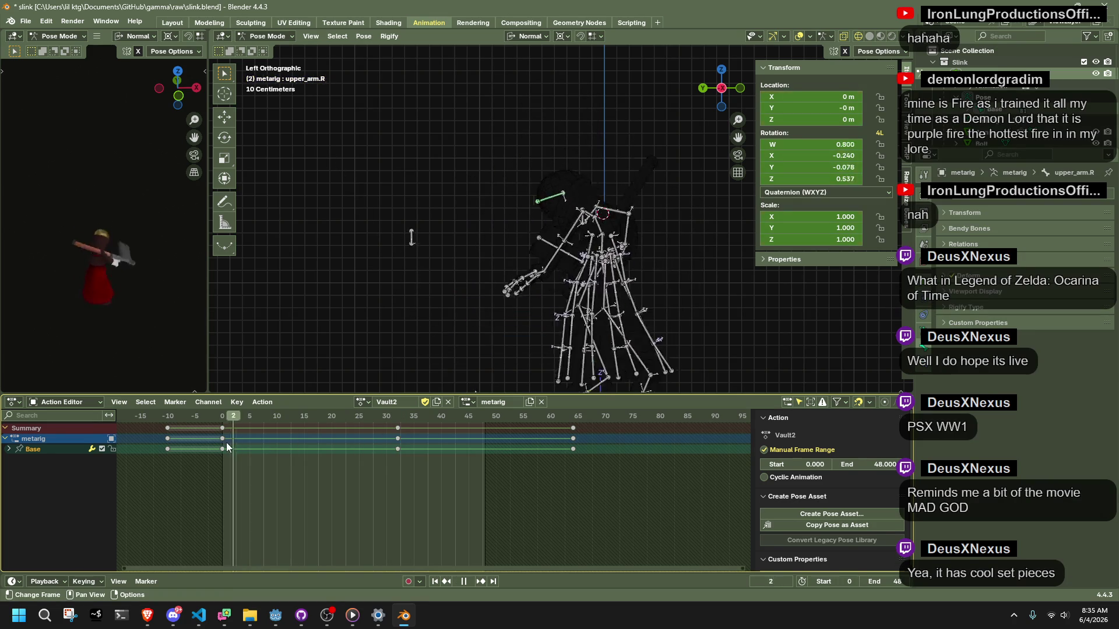
left_click_drag(325, 461, 400, 464)
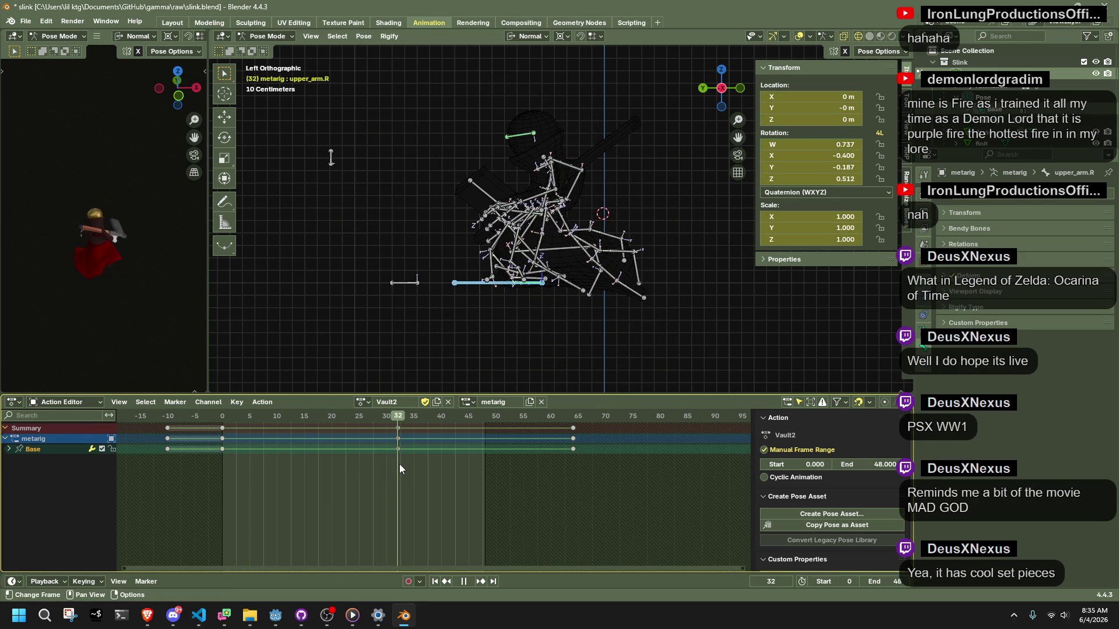
key("space")
right_click(236, 436)
mouse_move(238, 444)
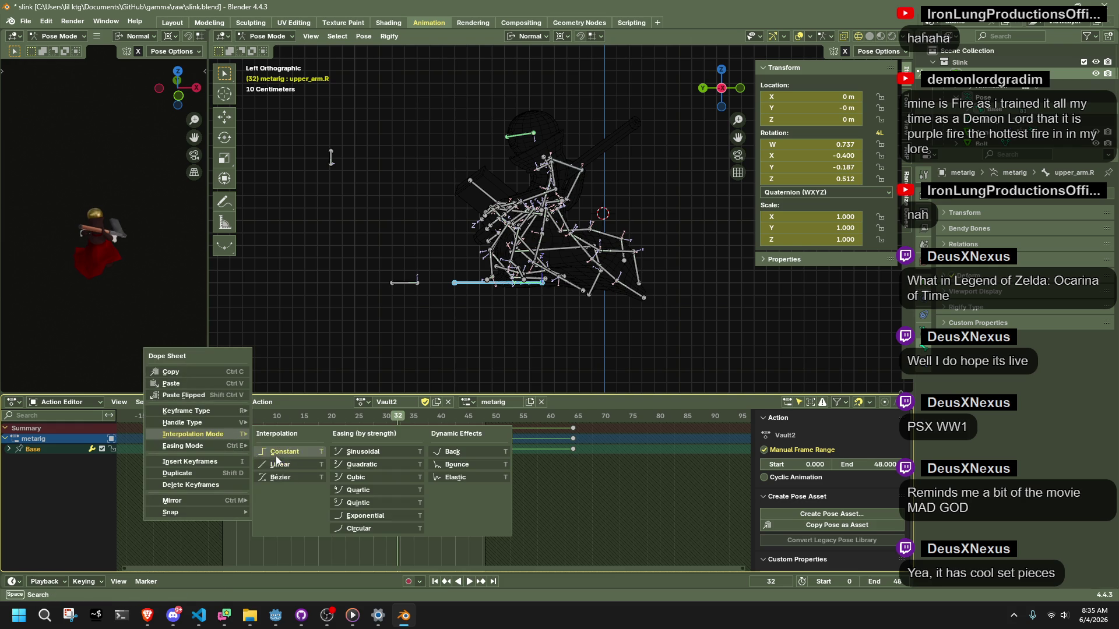
- Change the Vault2 keyframes' interpolation mode and replay frames 4–30 to check the motion
left_click(286, 480)
key("space")
left_click(170, 416)
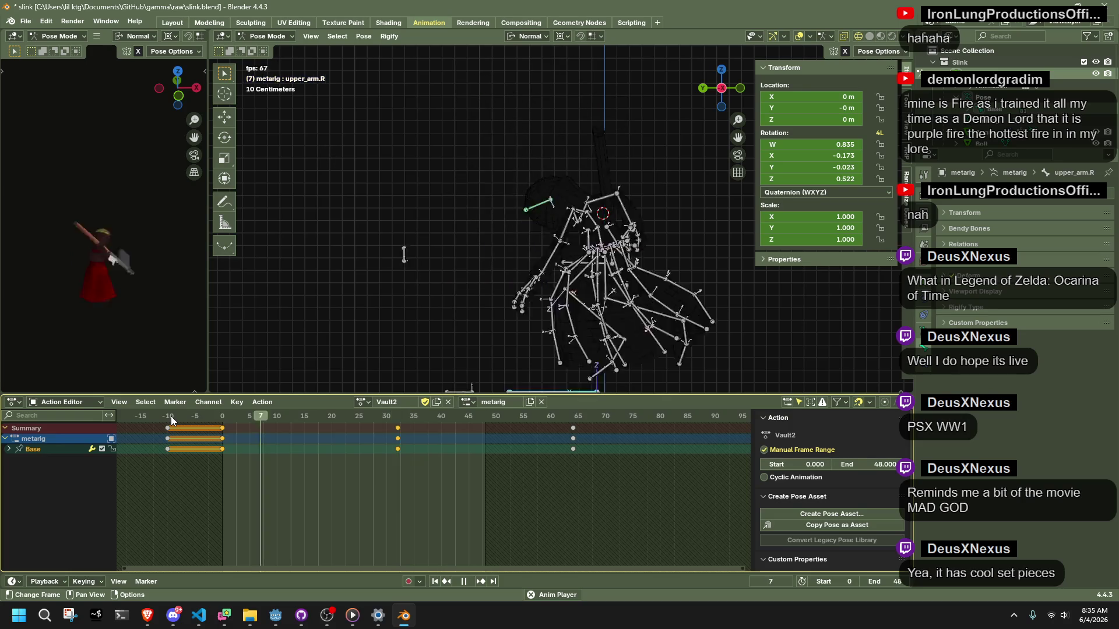
key("space")
mouse_move(398, 417)
left_mouse_down()
mouse_move(137, 443)
mouse_move(288, 435)
left_mouse_up()
left_click(269, 624)
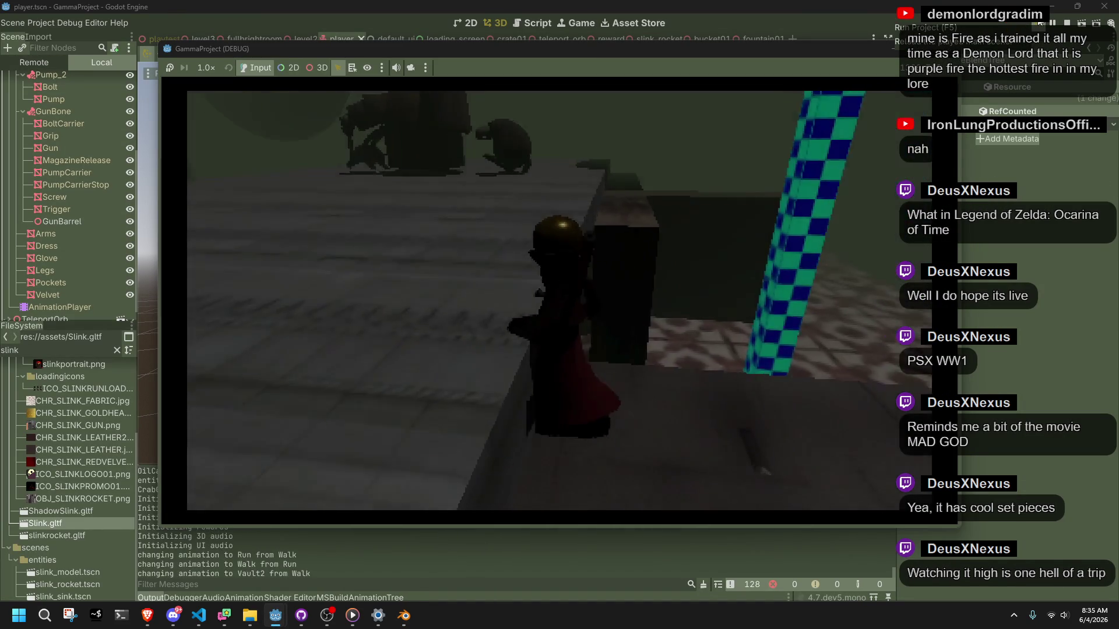
- Move the character onward after the vault, head toward the trees, fire the weapon and jump
key("w")
key("w")
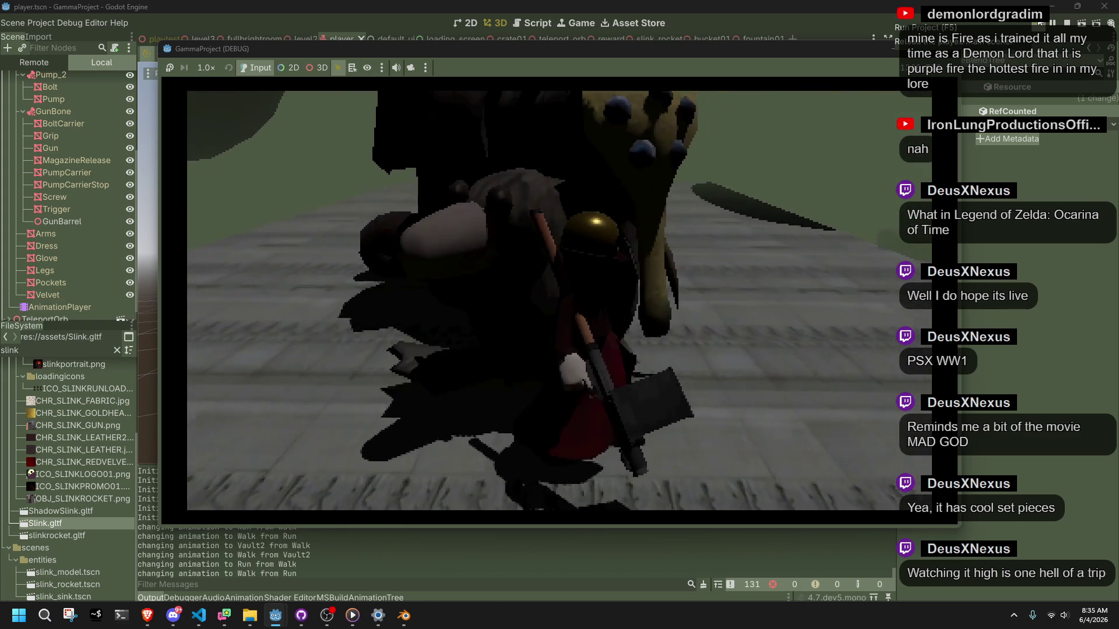
key("w")
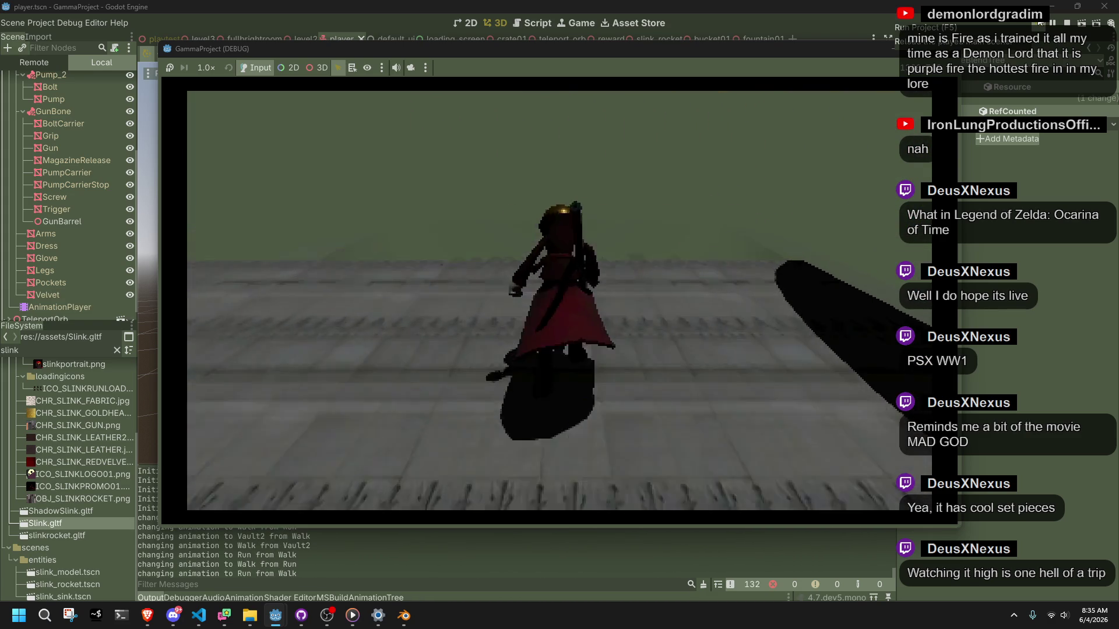
key("w")
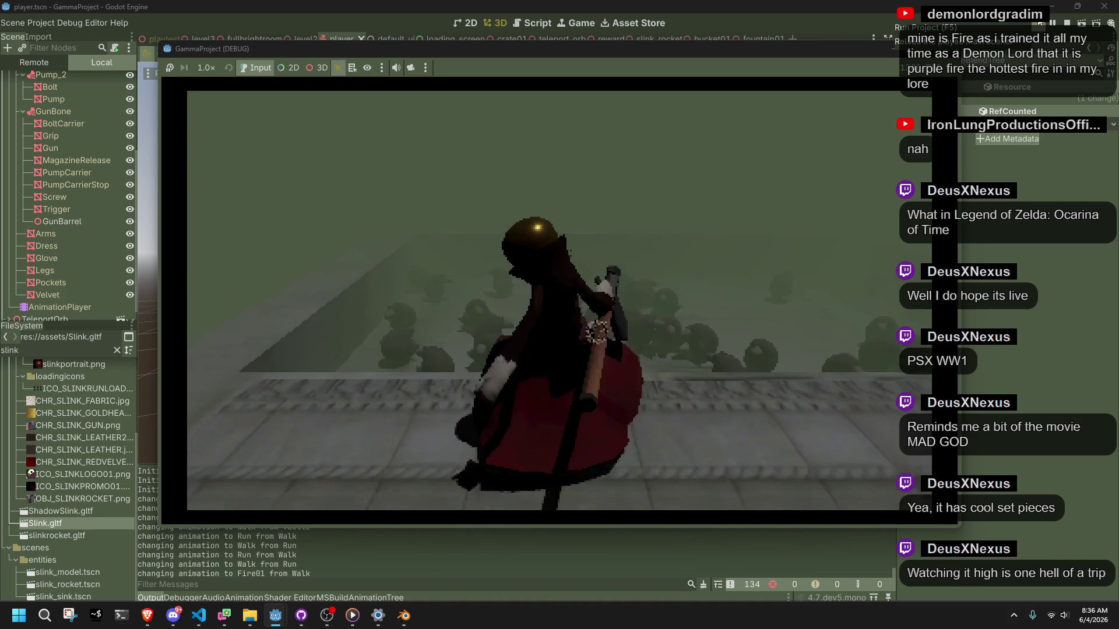
left_click(560, 300)
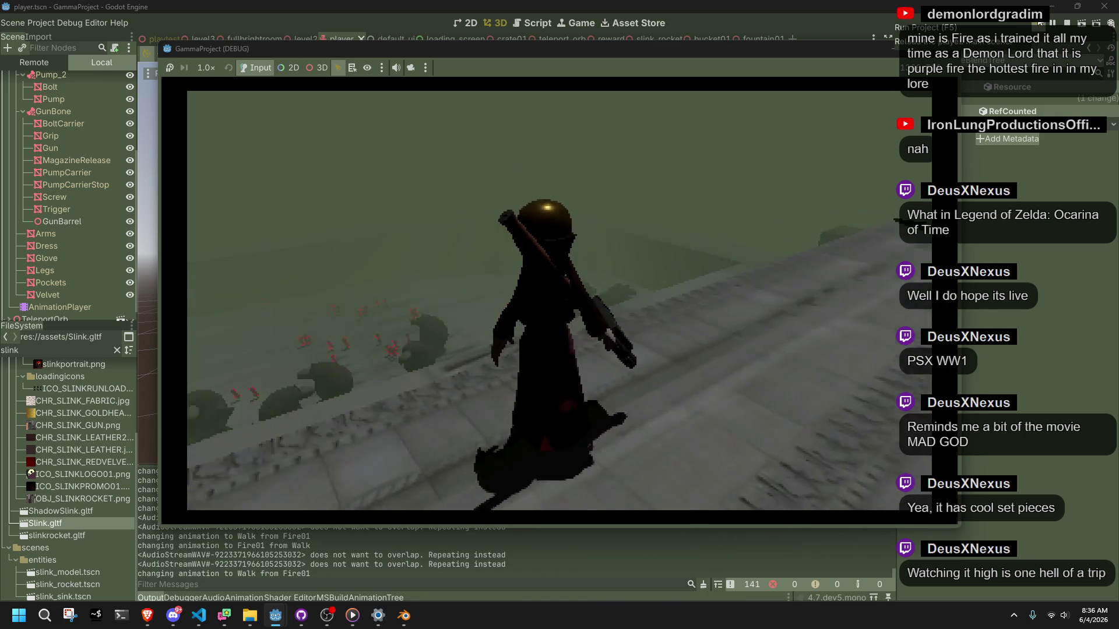
key("space")
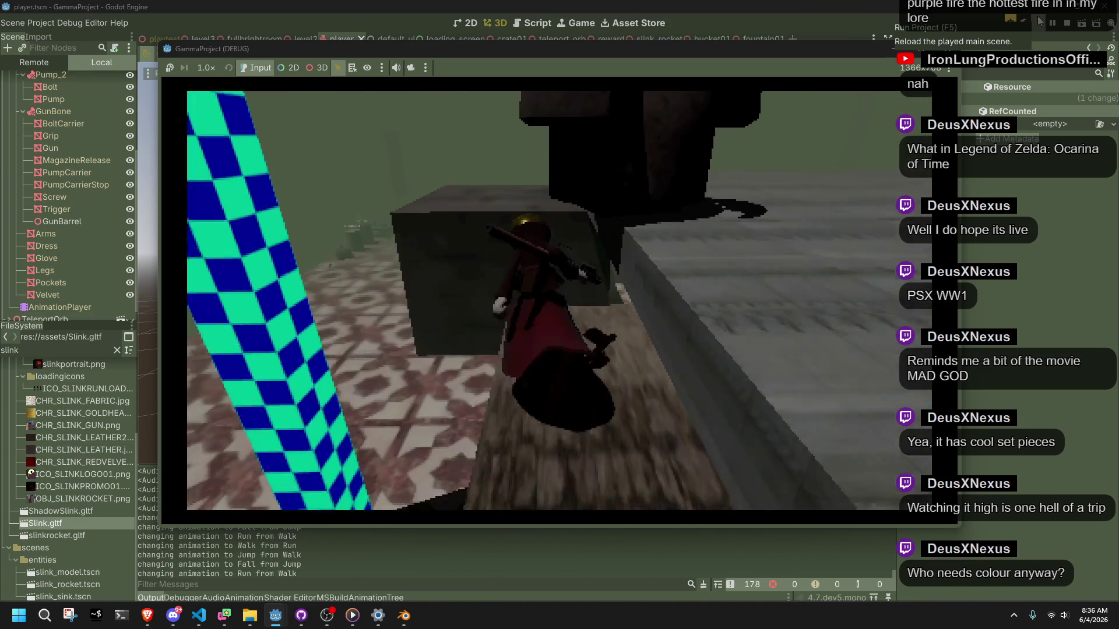
- Keep running and jumping, then move the Pseudoregalia screenshot window to the screen centre
key("space")
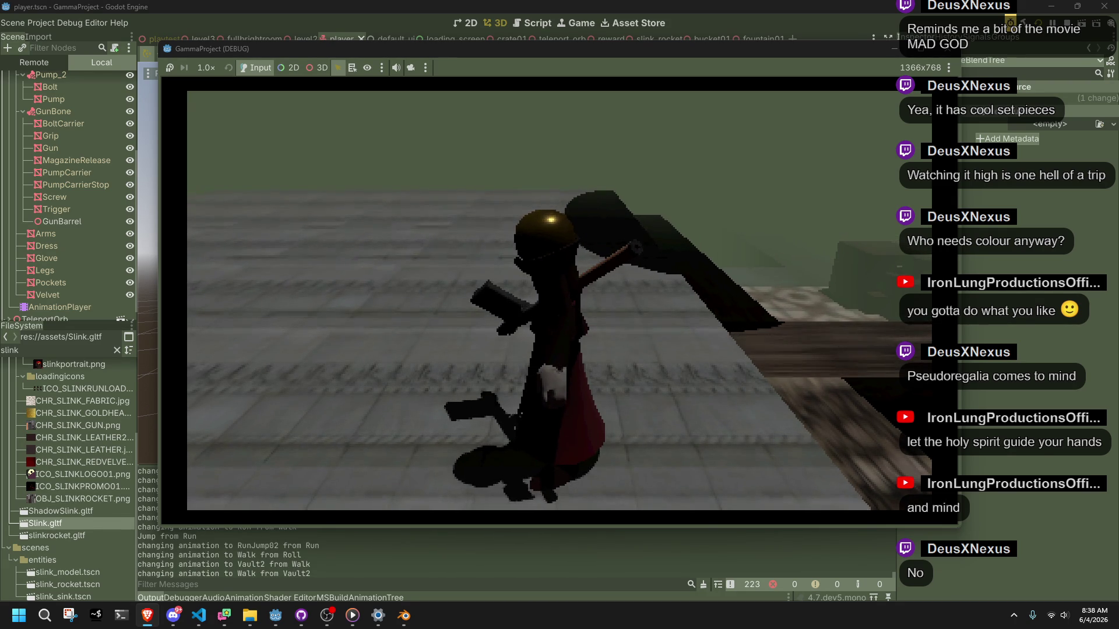
mouse_move(1118, 274)
left_mouse_down()
mouse_move(893, 131)
mouse_move(856, 81)
left_mouse_up()
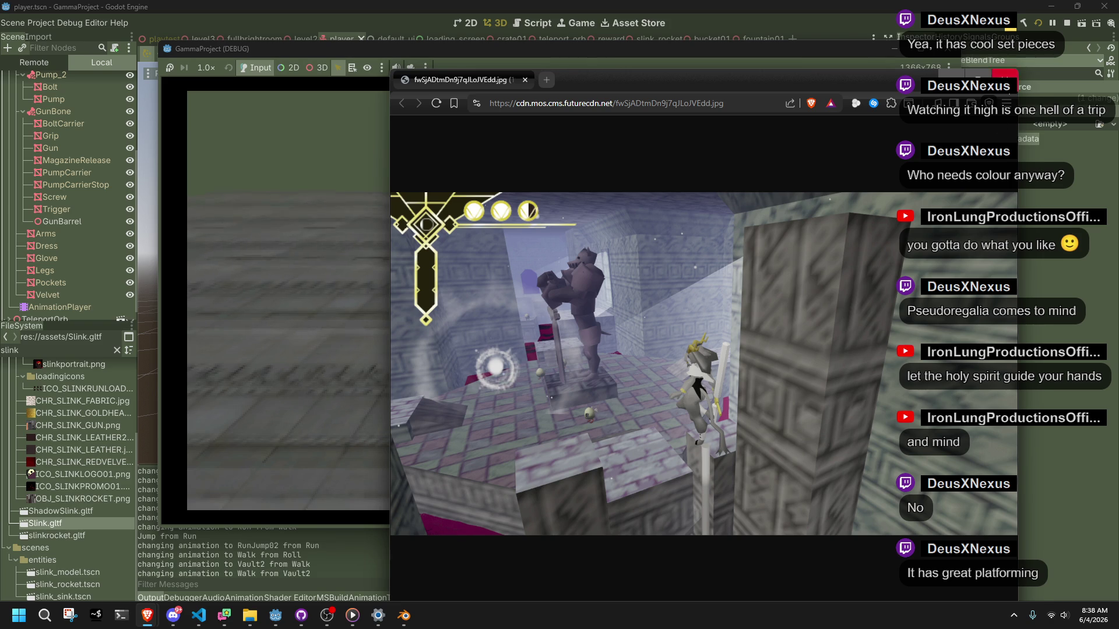
- Close the browser screenshot, then open and close Steam's friends list from the tray icon
key("ctrl+w")
left_click(1014, 615)
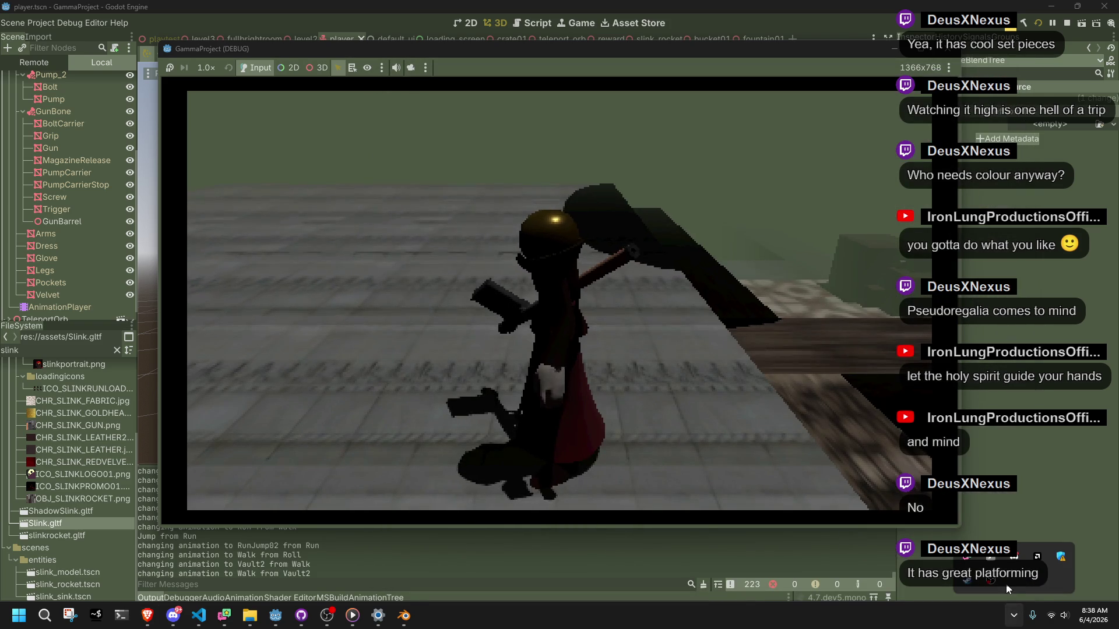
right_click(970, 585)
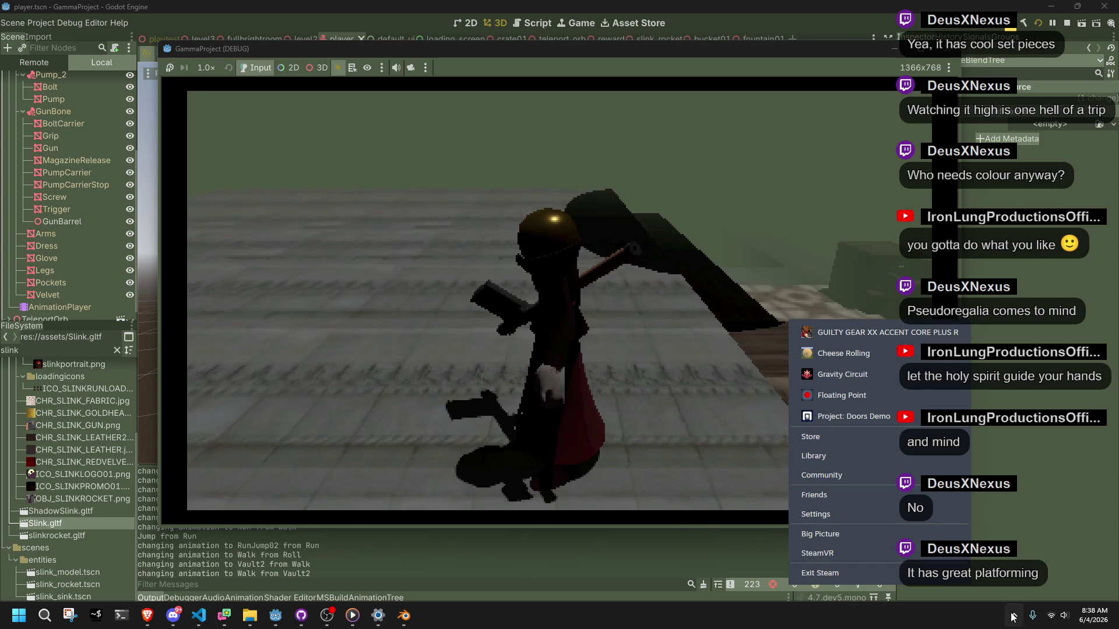
left_click(879, 494)
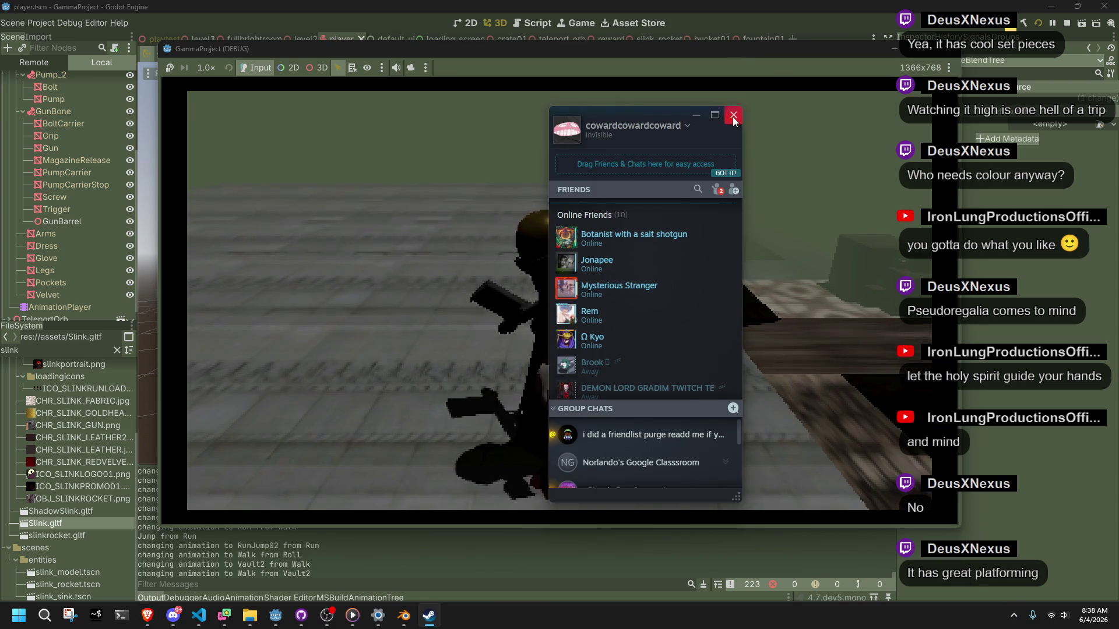
left_click(733, 114)
- Open the Steam game library from the tray icon's menu
left_click(1013, 616)
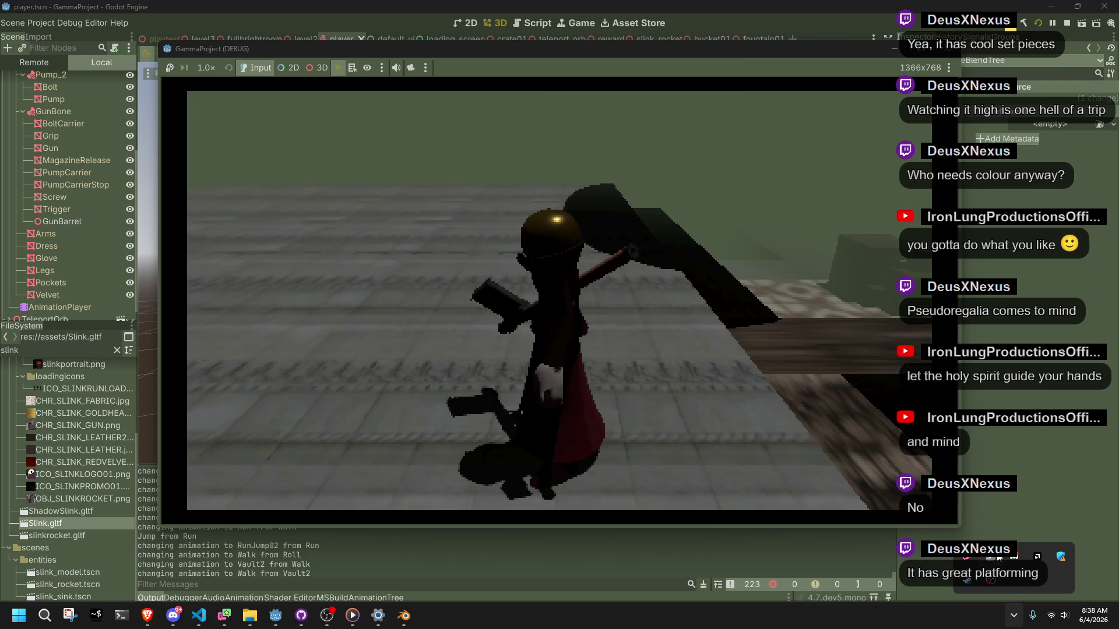
right_click(967, 578)
left_click(867, 450)
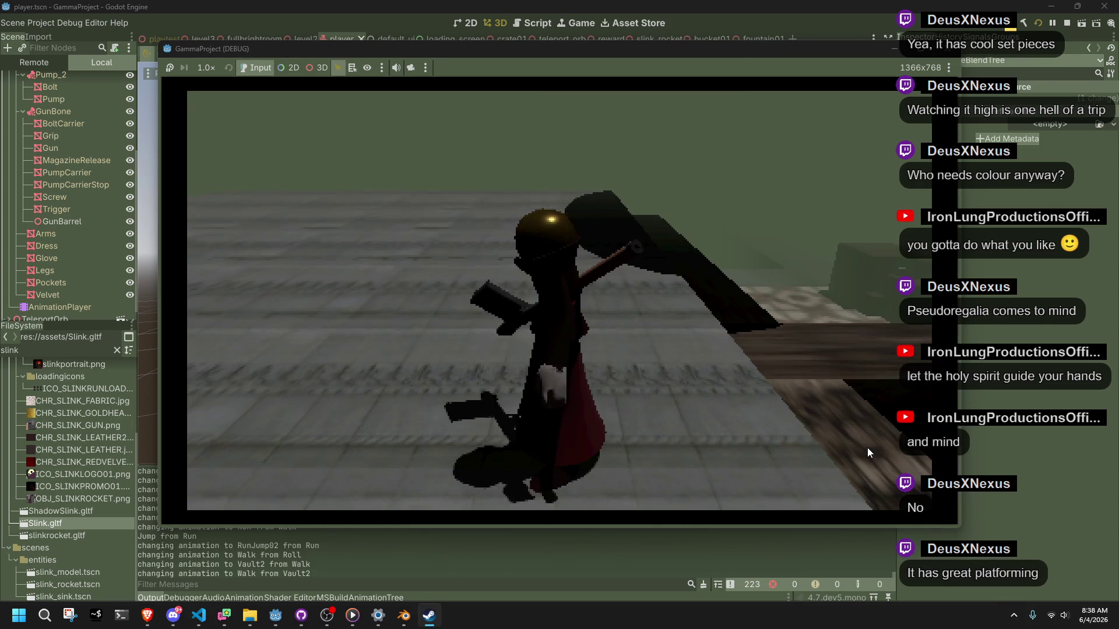